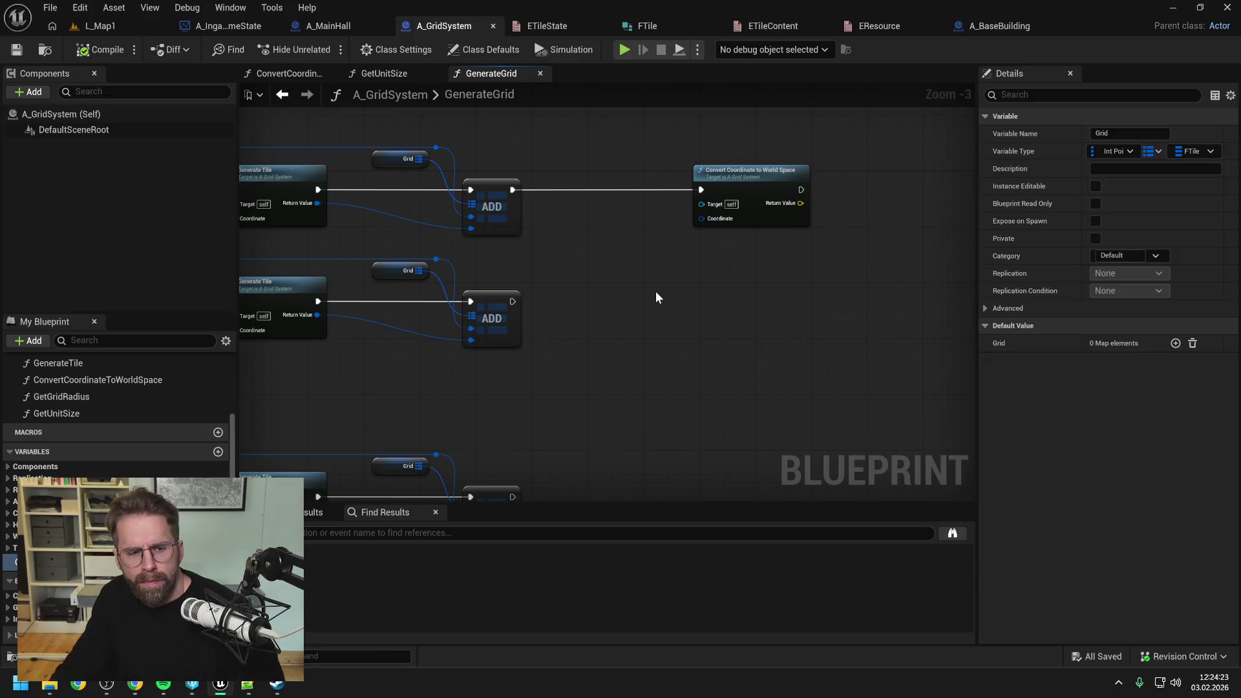
# - Pan and zoom around the GenerateGrid graph to review its loop rows and Generate Tile nodes
pyautogui.moveTo(655, 292); pyautogui.dragTo(610, 301)
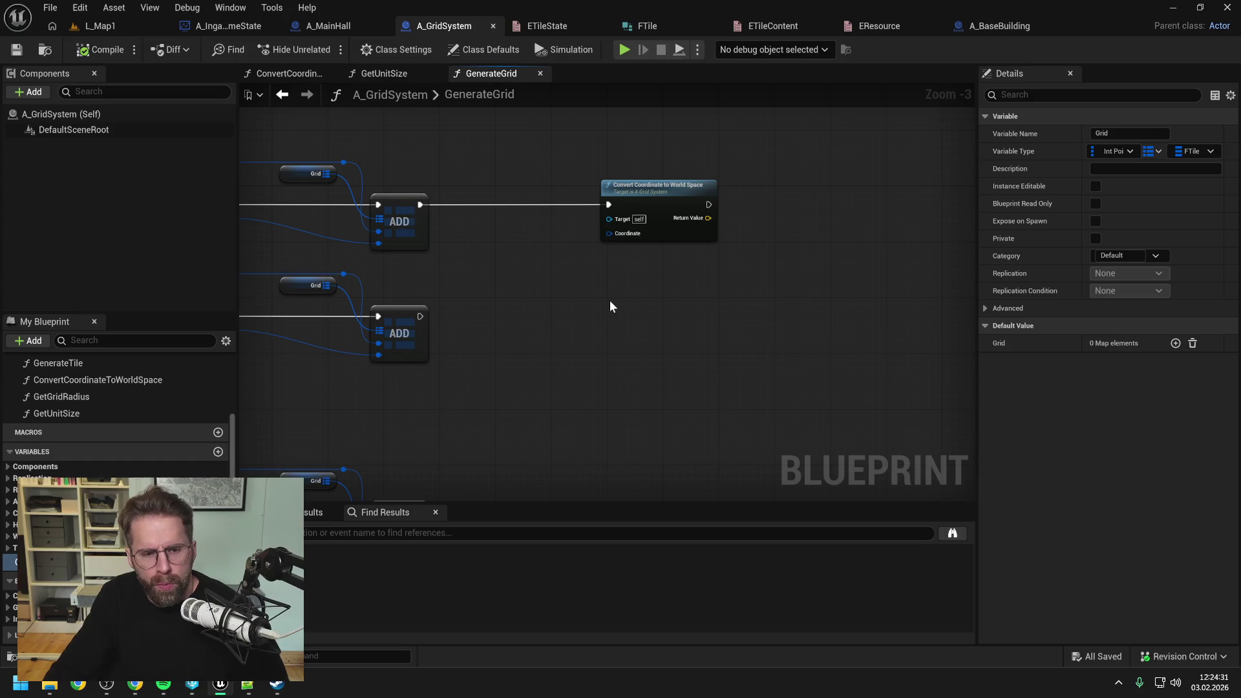
pyautogui.scroll(5, 116, 414)
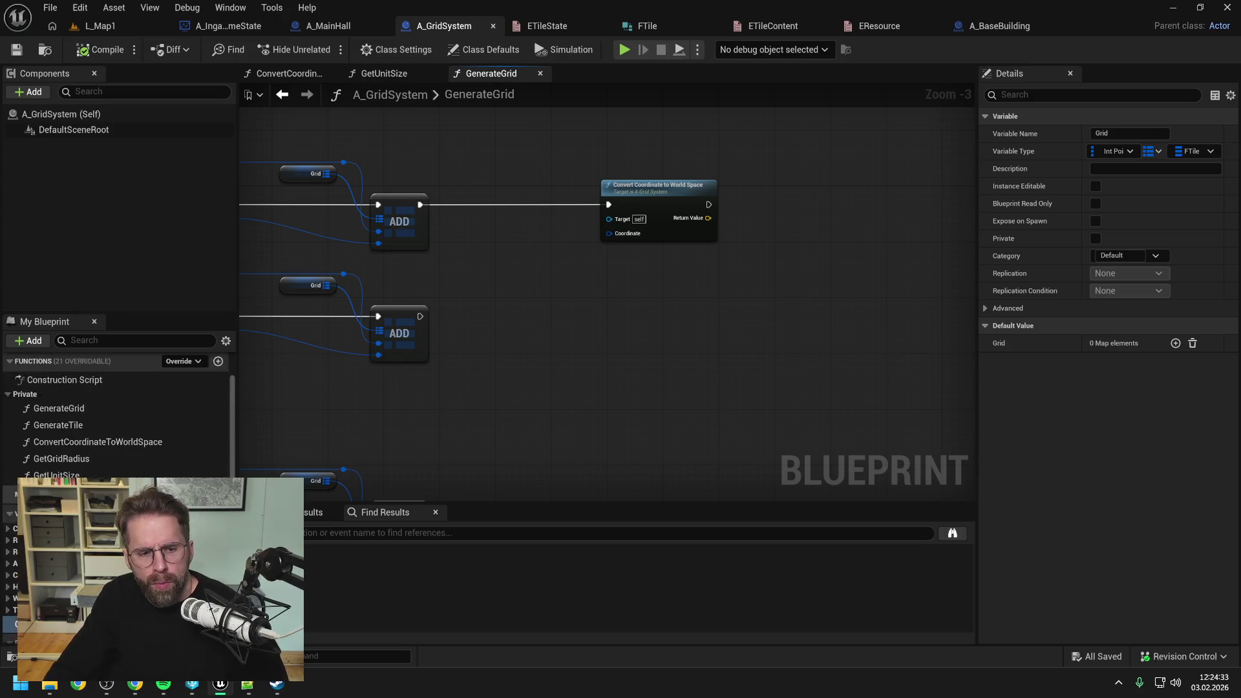
pyautogui.scroll(-3, 116, 414)
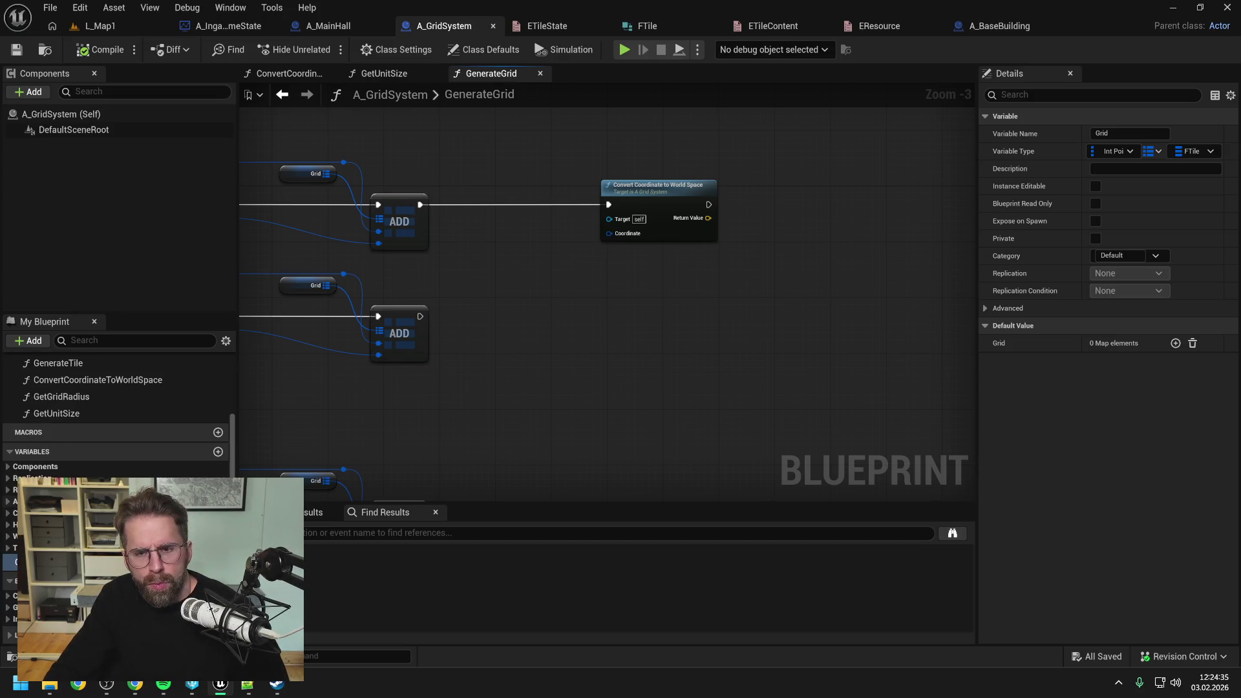
pyautogui.scroll(-4, 587, 319)
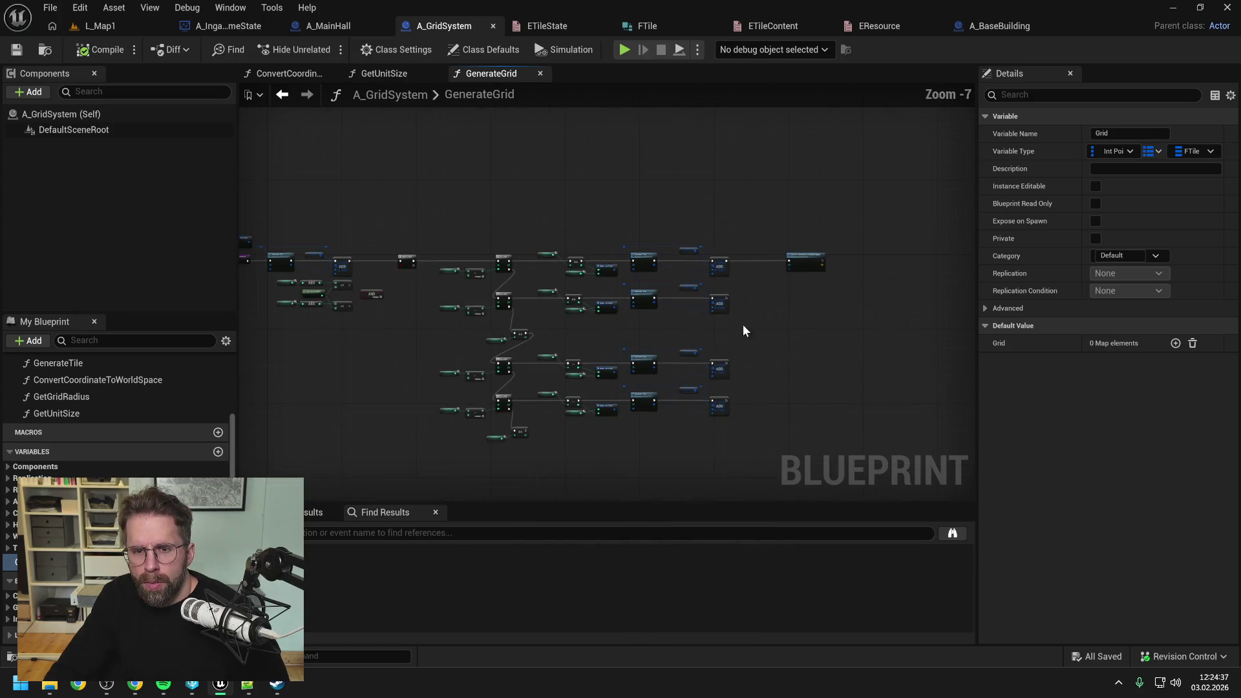
pyautogui.scroll(5, 397, 246)
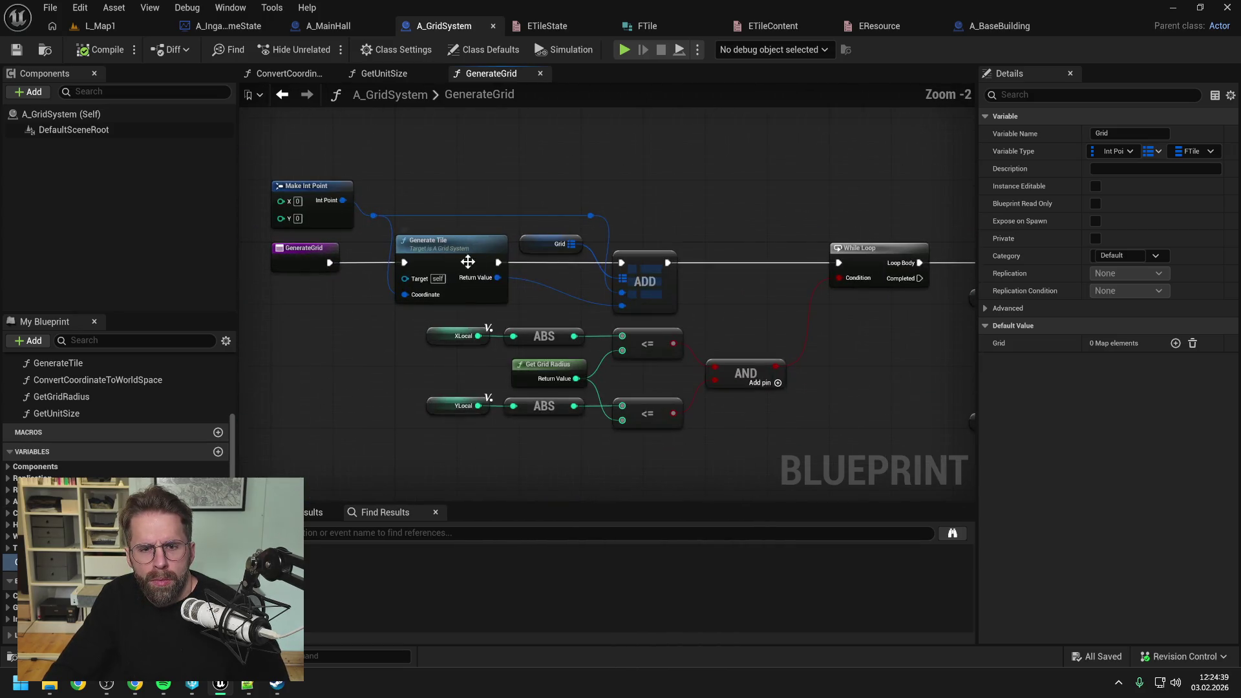
pyautogui.scroll(-2, 523, 269)
pyautogui.moveTo(524, 269)
pyautogui.mouseDown()
pyautogui.moveTo(716, 327)
pyautogui.moveTo(603, 326)
pyautogui.moveTo(547, 392)
pyautogui.moveTo(670, 371)
pyautogui.mouseUp()
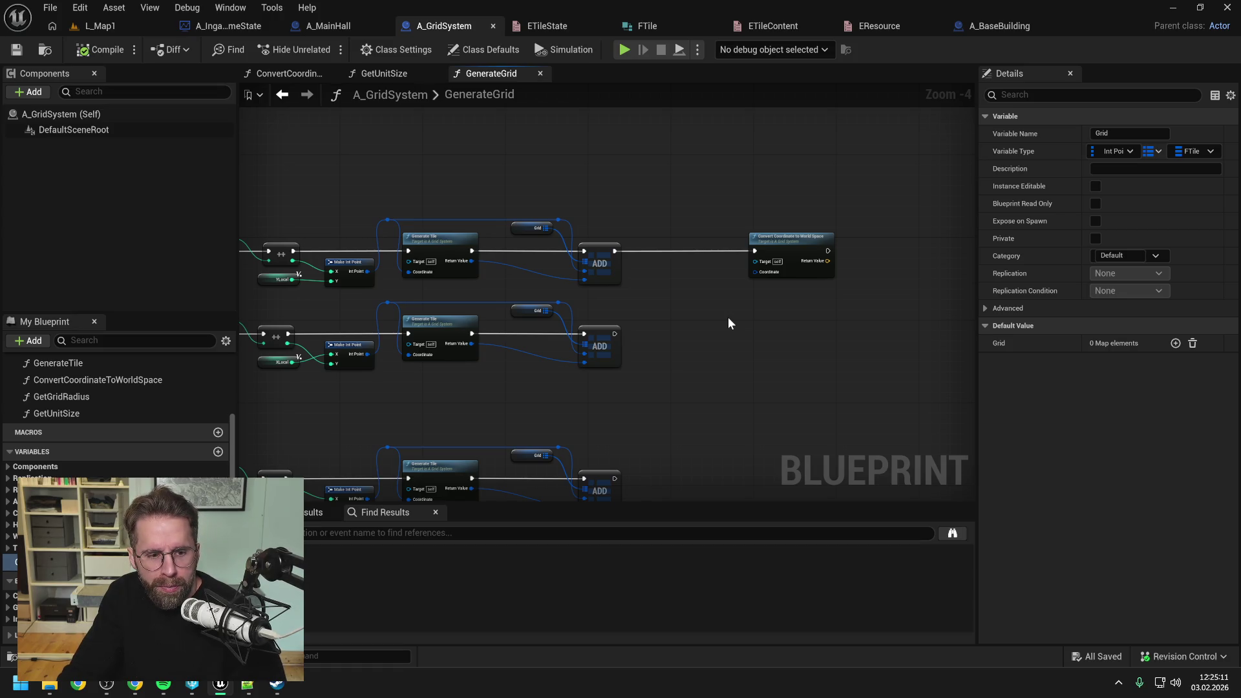
pyautogui.scroll(1, 708, 305)
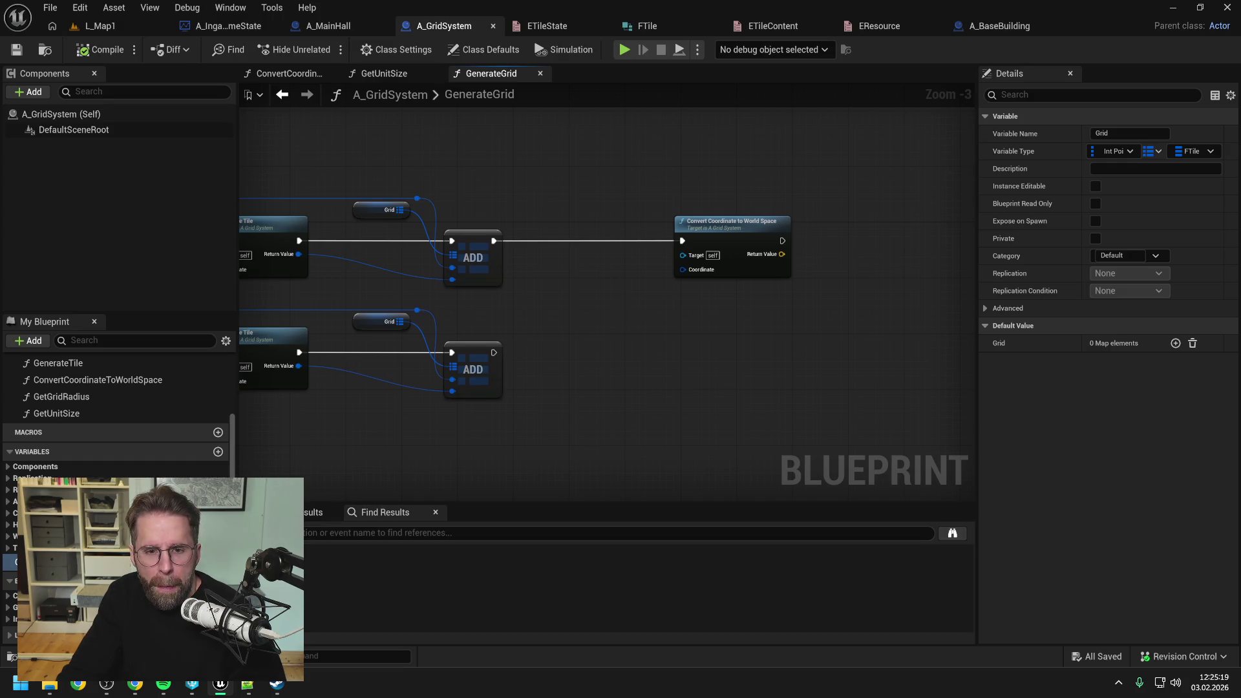
pyautogui.moveTo(622, 322); pyautogui.dragTo(691, 295)
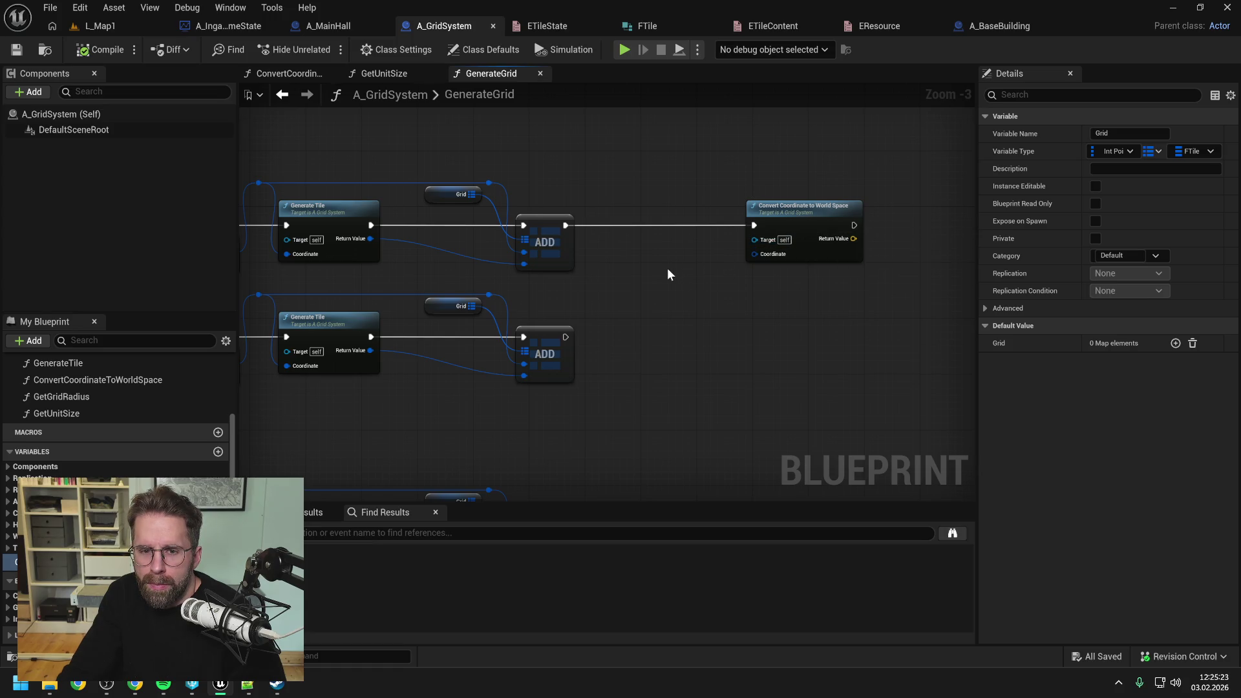
pyautogui.scroll(-1, 668, 270)
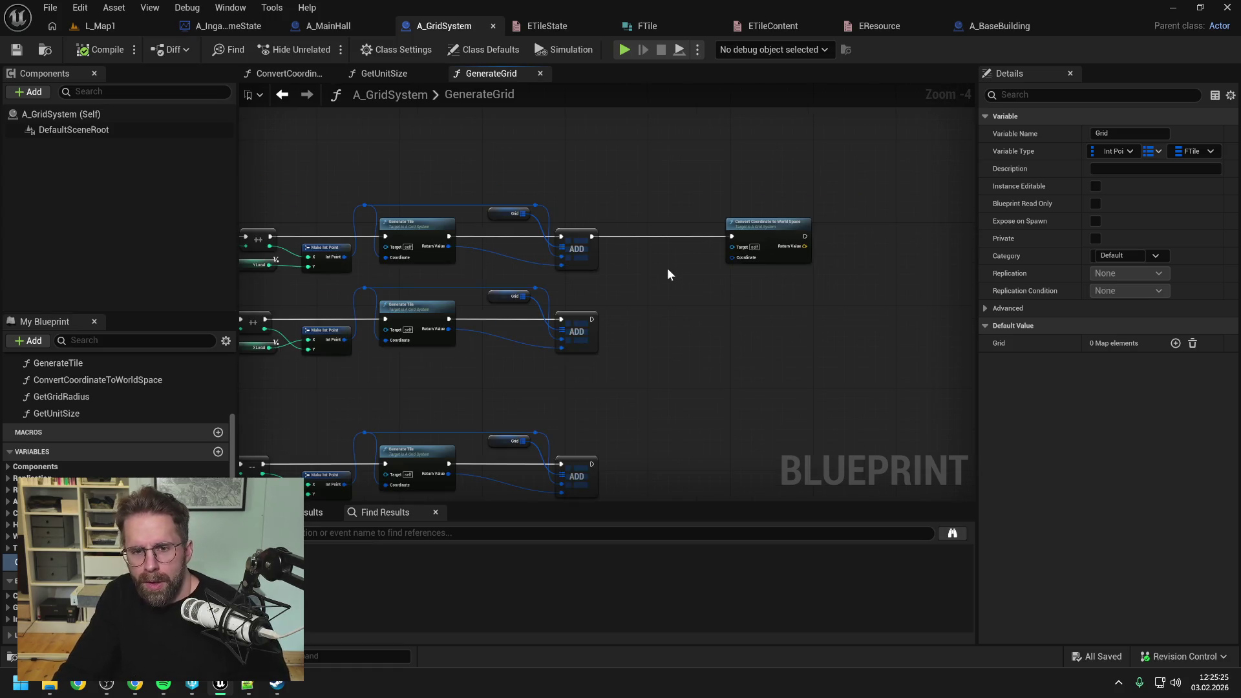
# - Search the graph for a 'delay' node, then dismiss the search without adding anything
pyautogui.rightClick(669, 274)
pyautogui.write('delay')
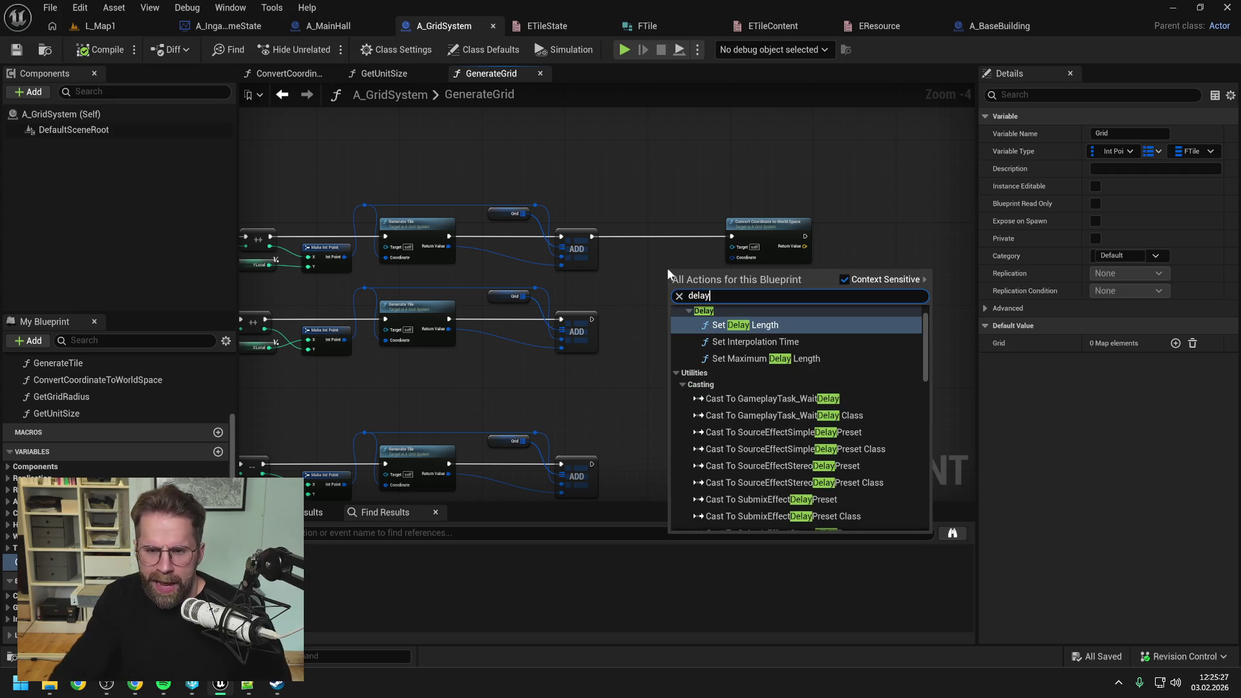
pyautogui.scroll(-3, 805, 366)
pyautogui.scroll(-10, 805, 374)
pyautogui.scroll(13, 813, 381)
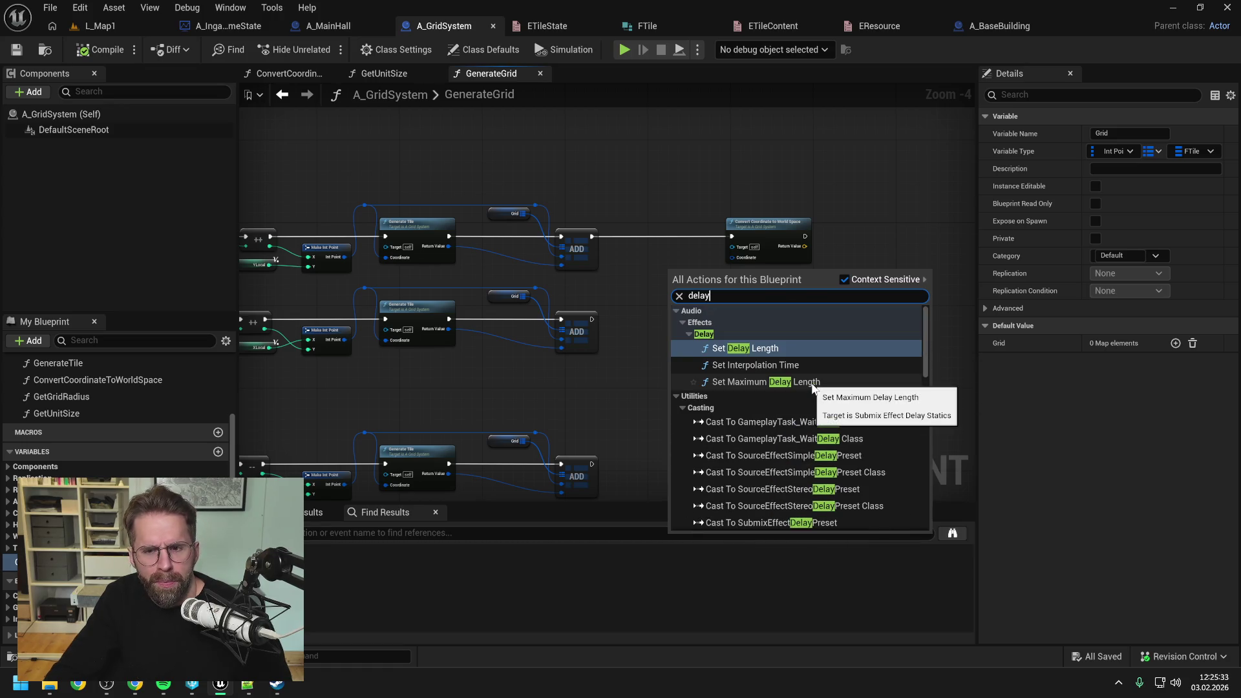
pyautogui.click(633, 312)
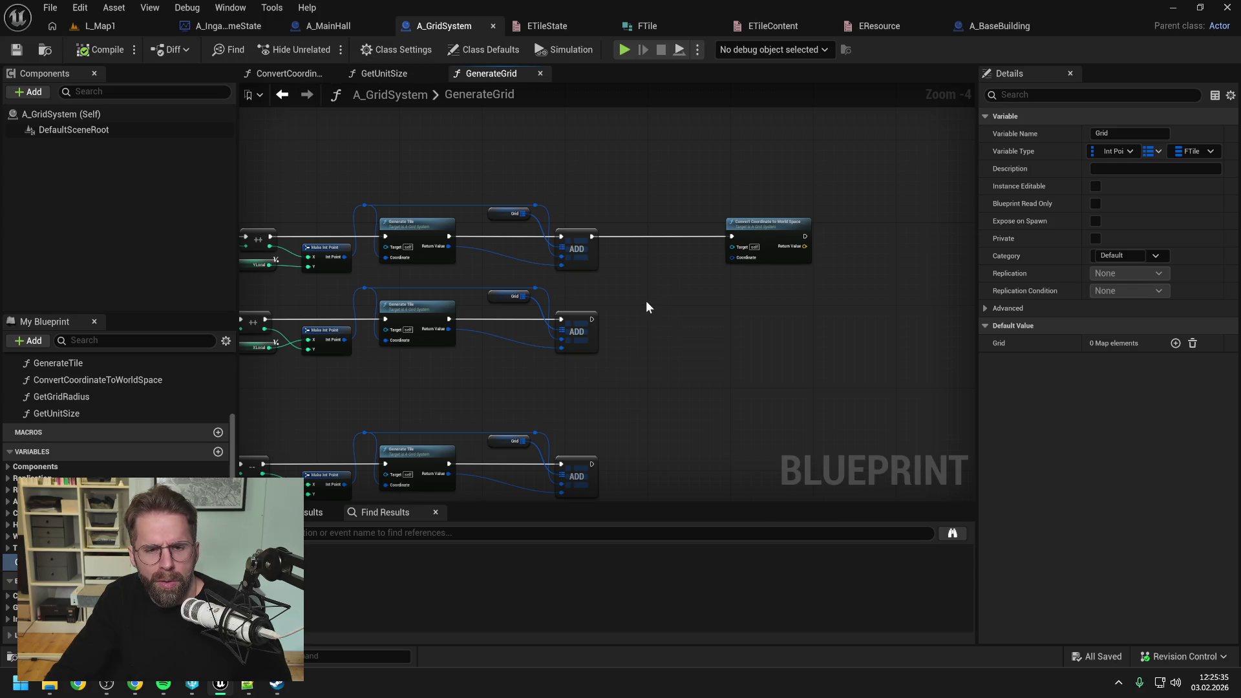
# - Pan across the GenerateGrid graph to bring the For Loop nodes into view
pyautogui.moveTo(646, 300); pyautogui.dragTo(816, 296)
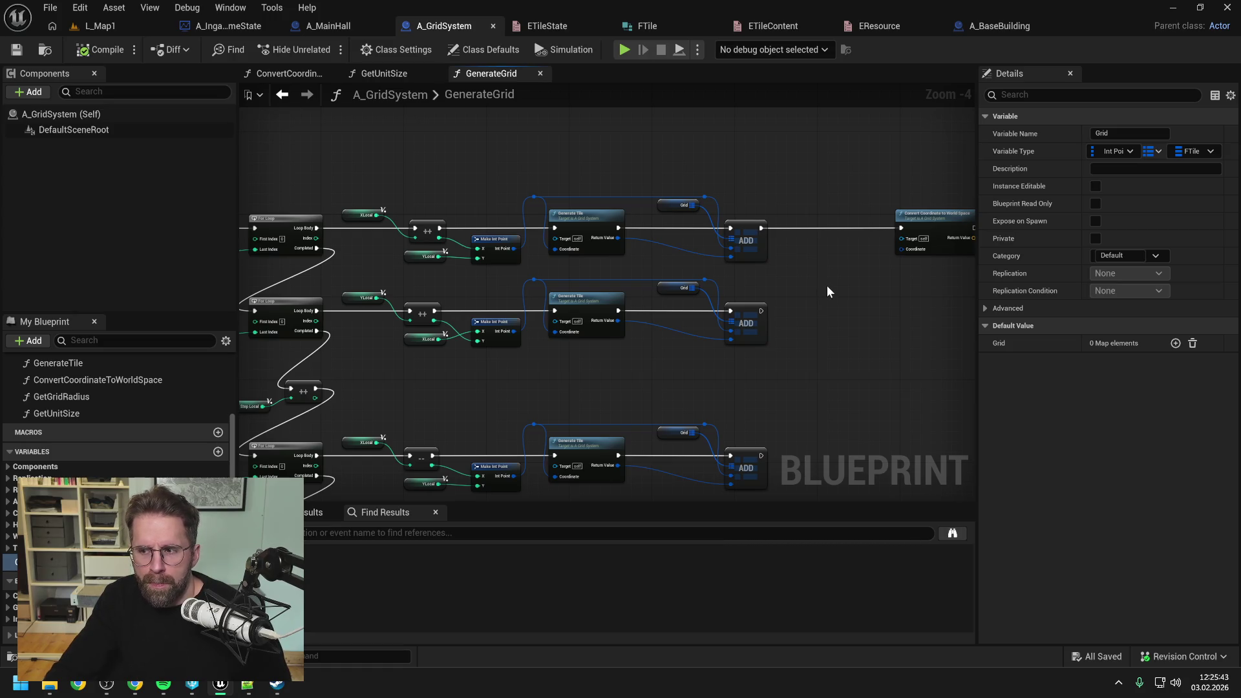
pyautogui.moveTo(864, 282)
pyautogui.mouseDown()
pyautogui.moveTo(812, 267)
pyautogui.moveTo(780, 277)
pyautogui.mouseUp()
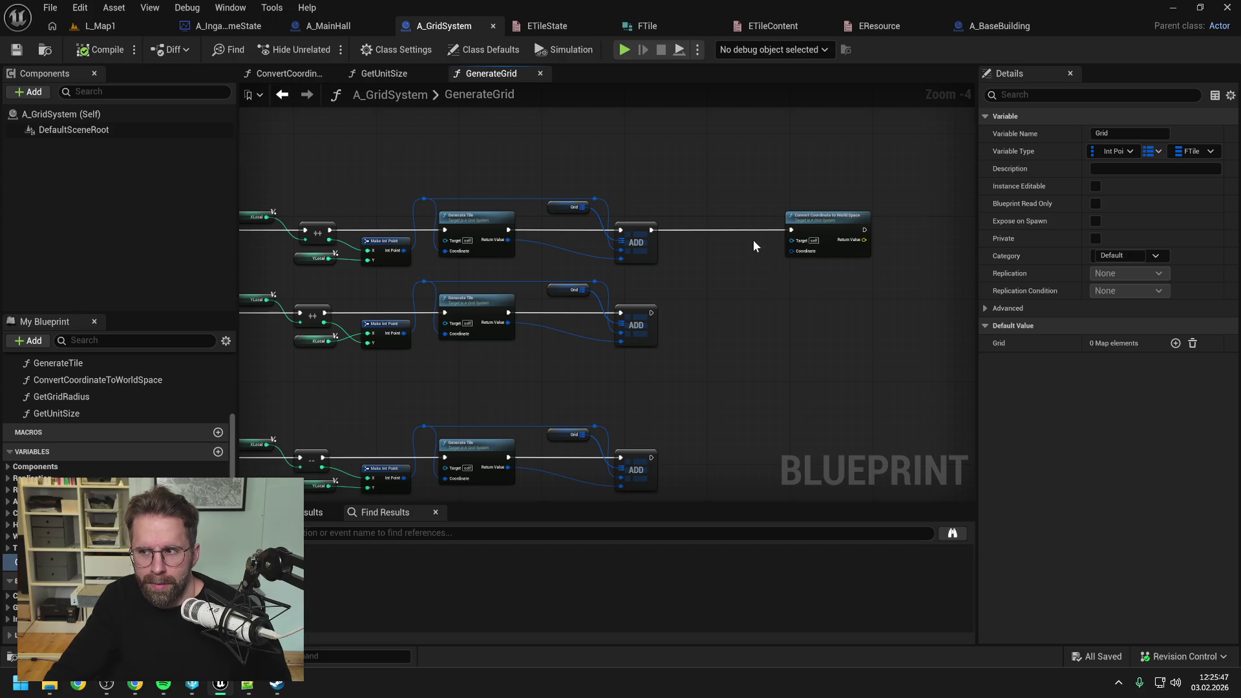
pyautogui.scroll(2, 747, 239)
pyautogui.moveTo(789, 274)
pyautogui.mouseDown()
pyautogui.moveTo(670, 285)
pyautogui.moveTo(900, 260)
pyautogui.moveTo(604, 299)
pyautogui.mouseUp()
pyautogui.scroll(-3, 747, 273)
pyautogui.scroll(2, 604, 299)
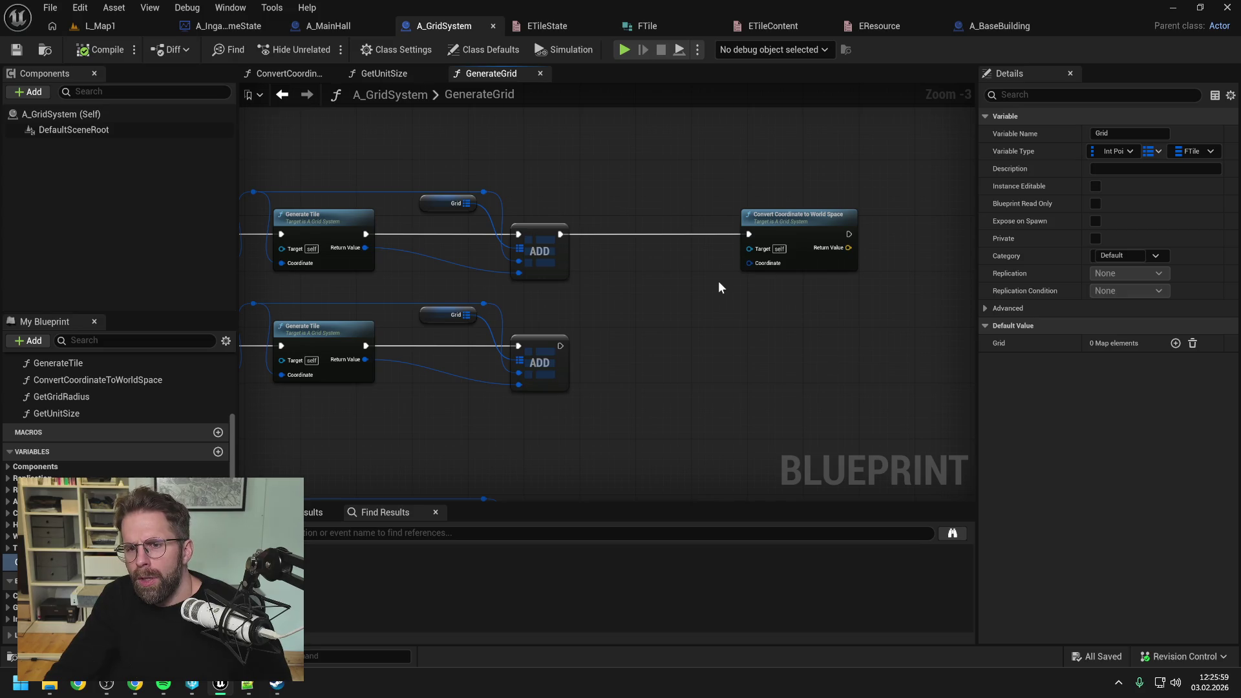
pyautogui.moveTo(719, 282); pyautogui.dragTo(655, 291)
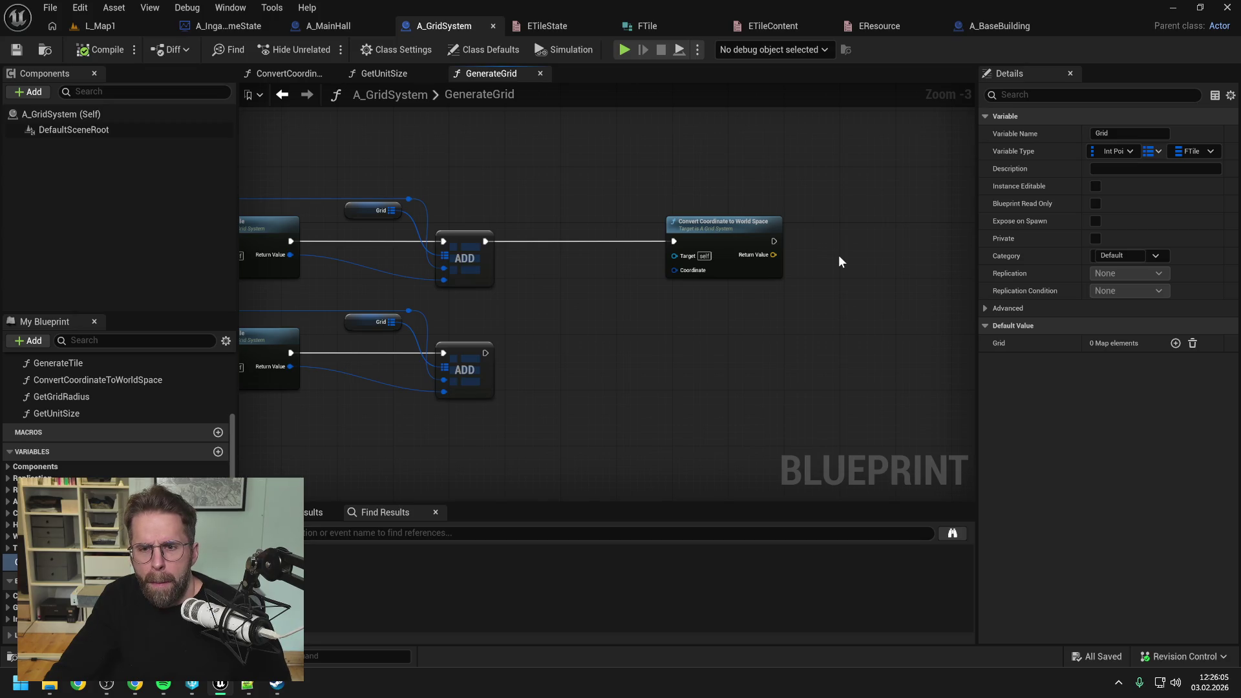
pyautogui.moveTo(839, 255); pyautogui.dragTo(773, 258)
# - Open the Content Drawer and go from the Bonjwa folder up to the project's Content folder
pyautogui.hotkey('ctrl', 'space')
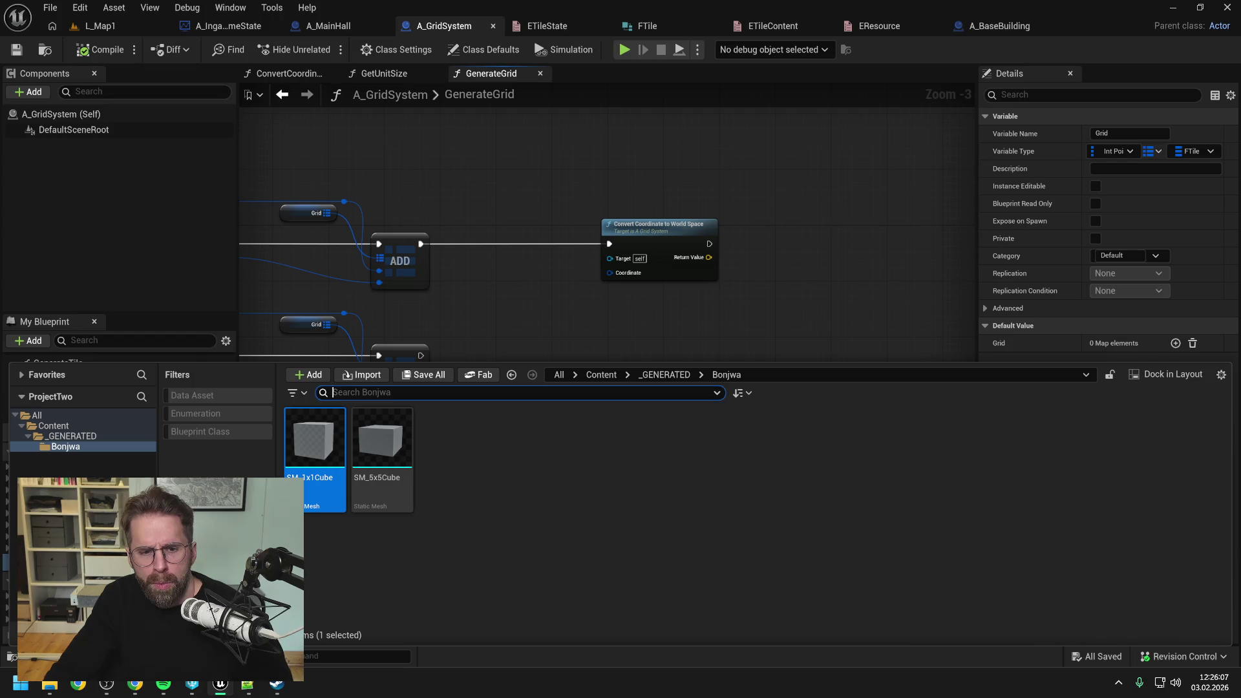
pyautogui.click(68, 446)
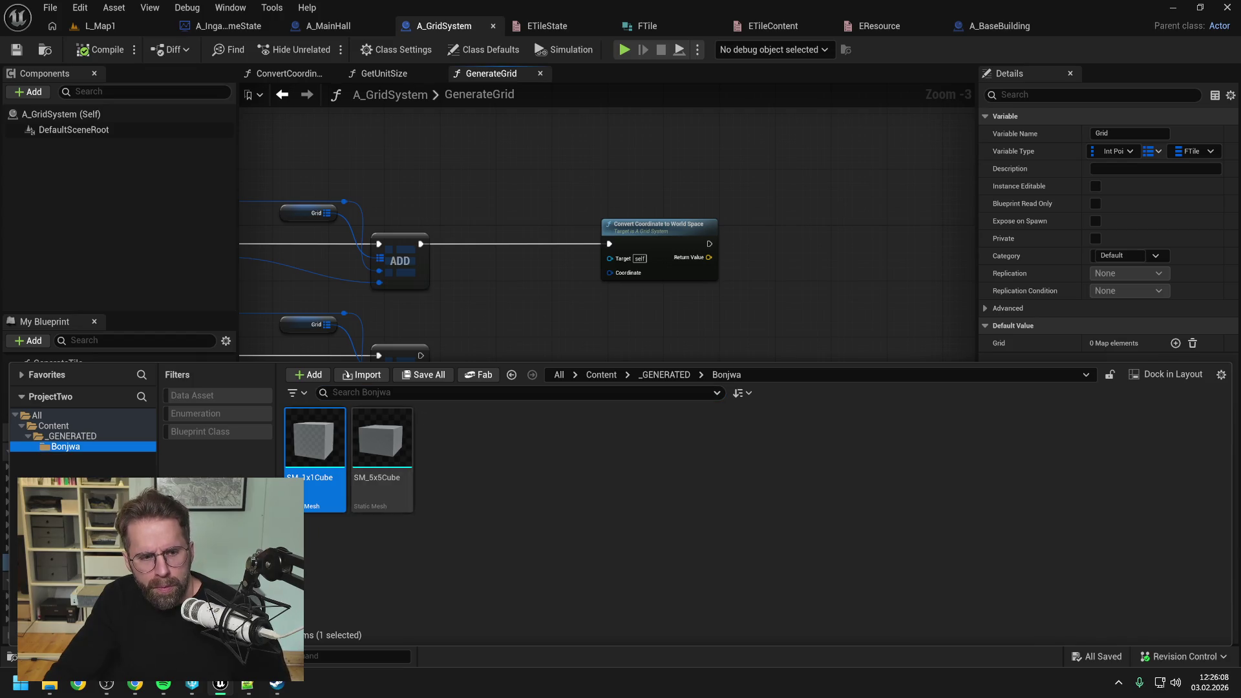
pyautogui.click(74, 447)
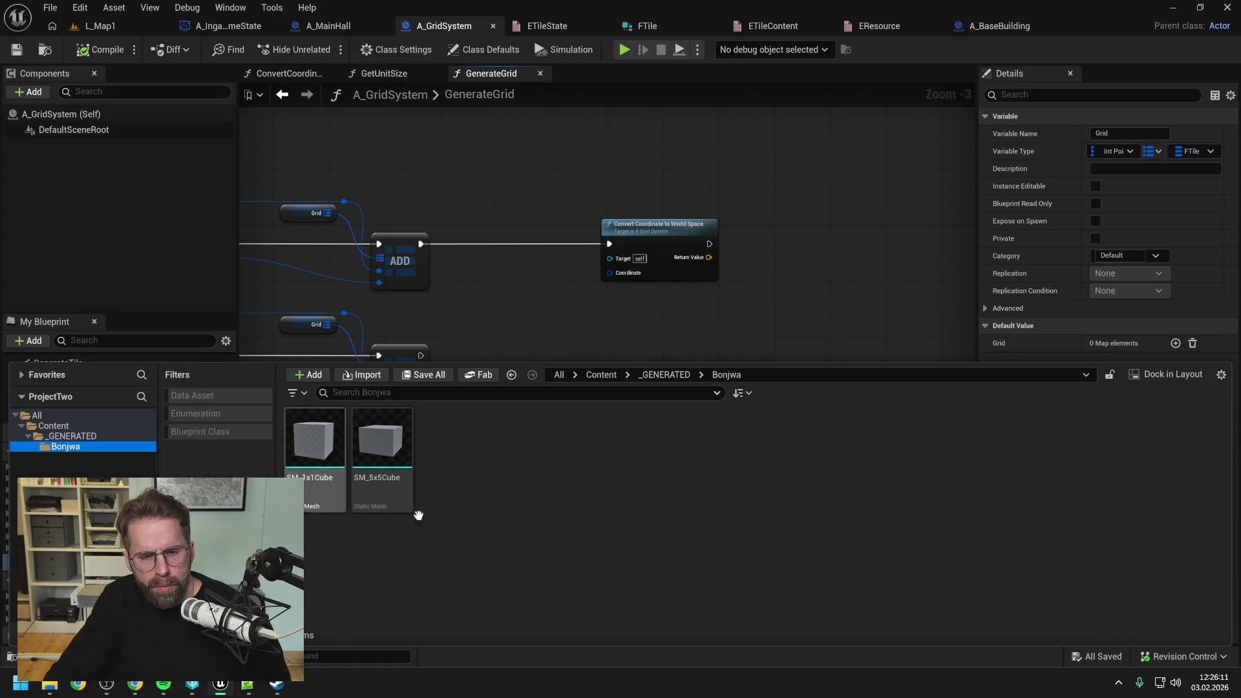
pyautogui.press('Up')
pyautogui.press('Up')
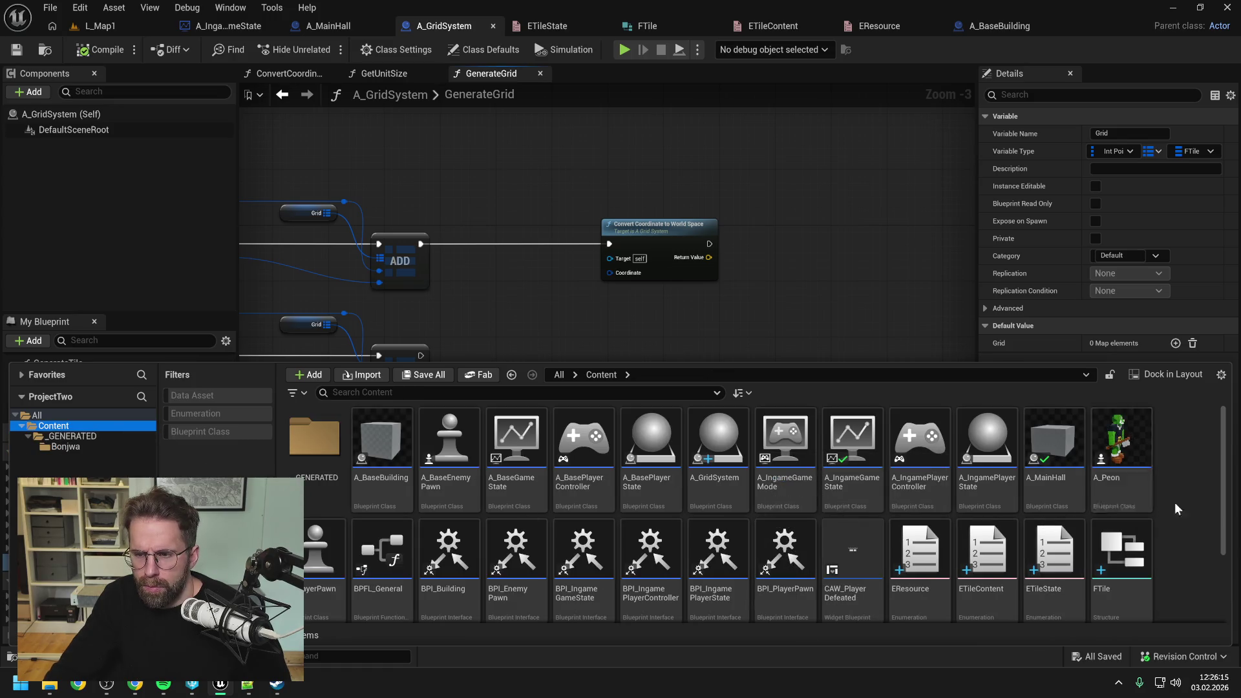
pyautogui.scroll(-2, 1188, 503)
# - Start creating a new Blueprint Class in the Content folder
pyautogui.rightClick(1193, 510)
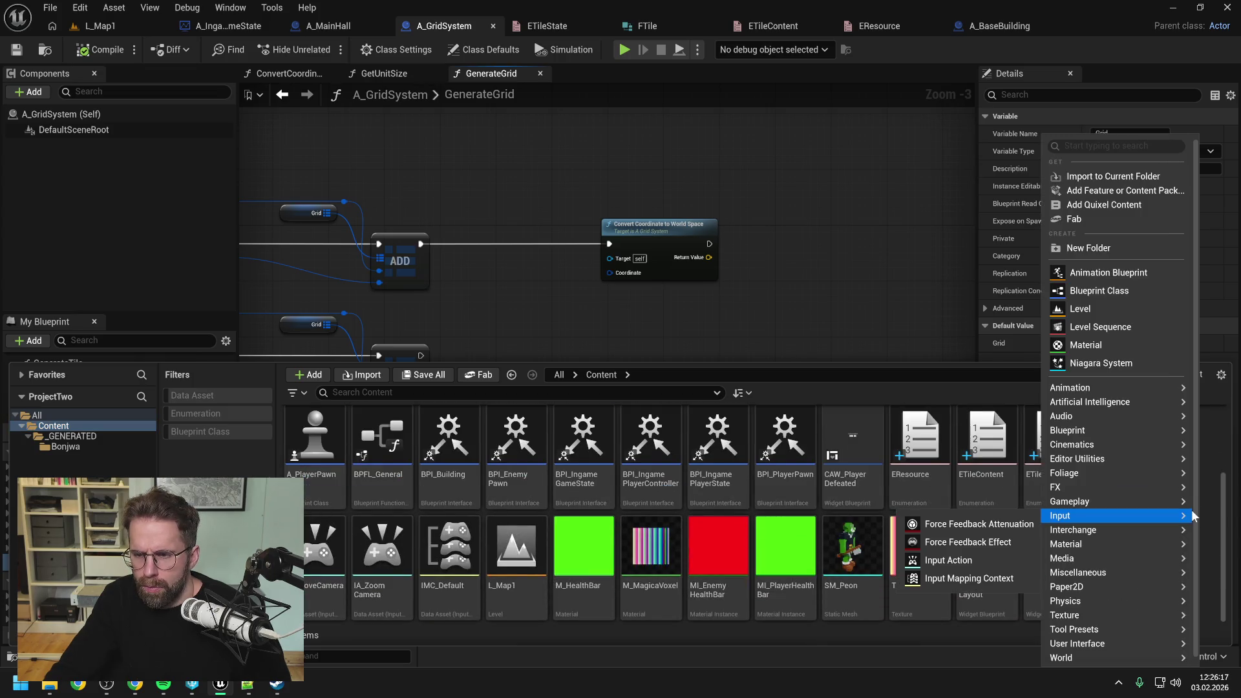
pyautogui.moveTo(1103, 409)
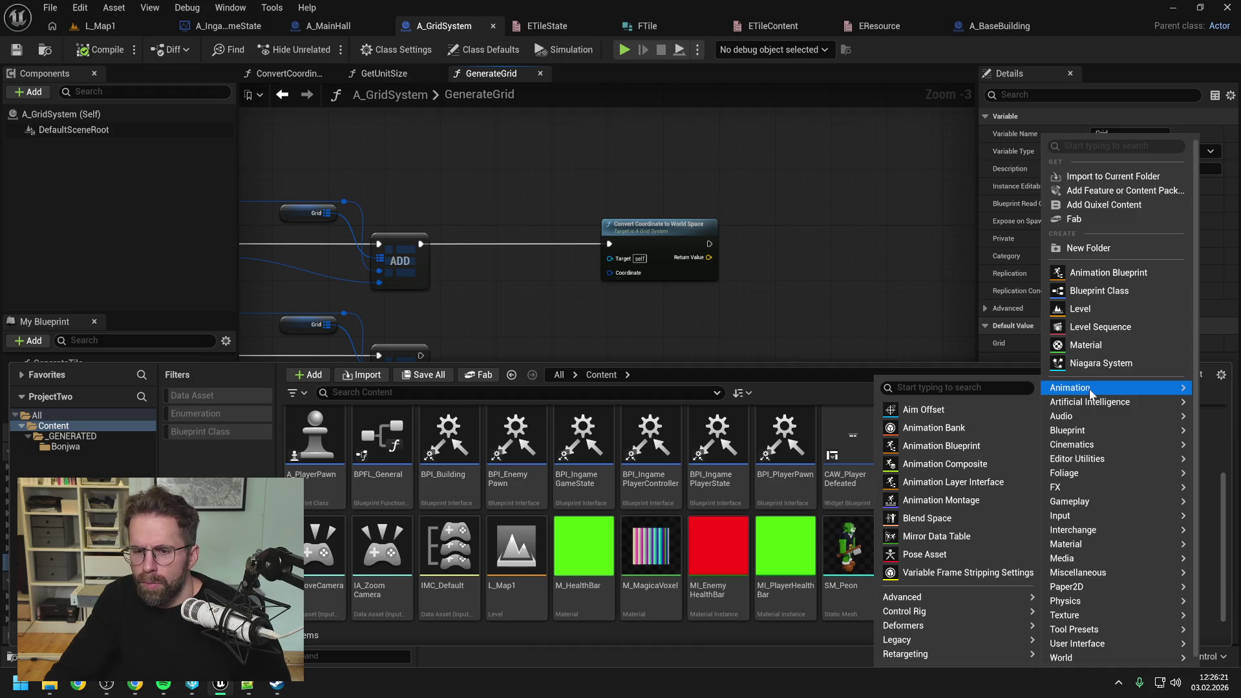
pyautogui.moveTo(1103, 518)
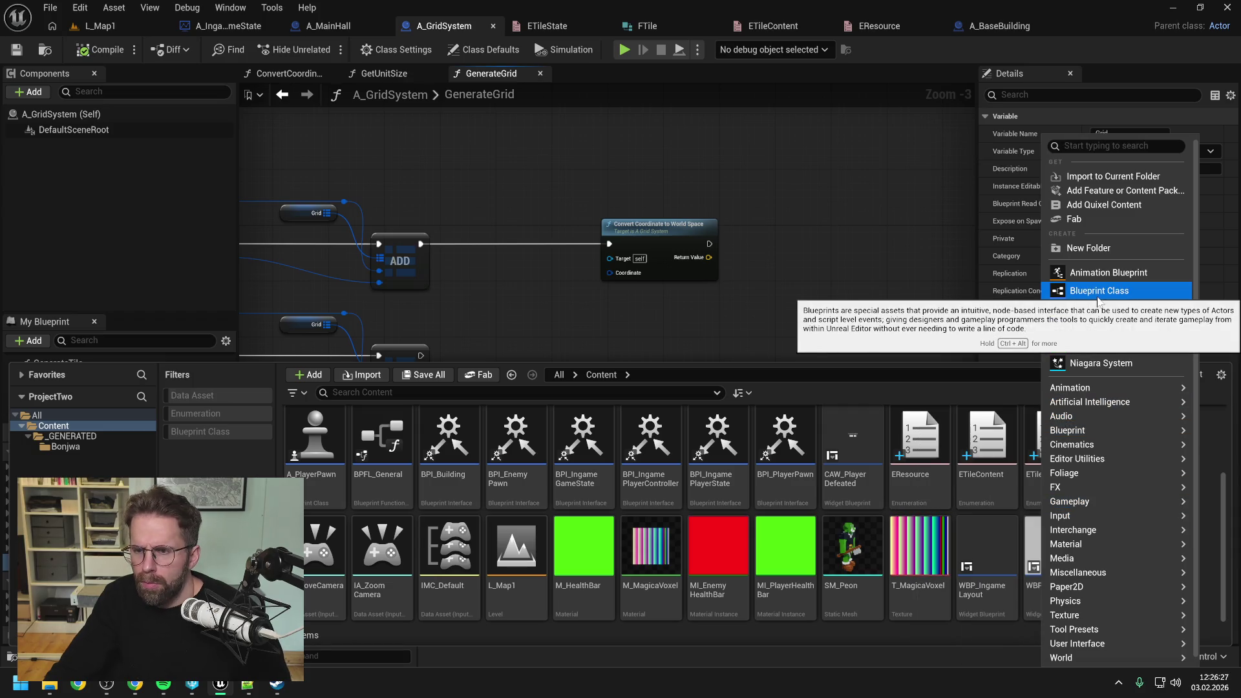
pyautogui.click(1098, 294)
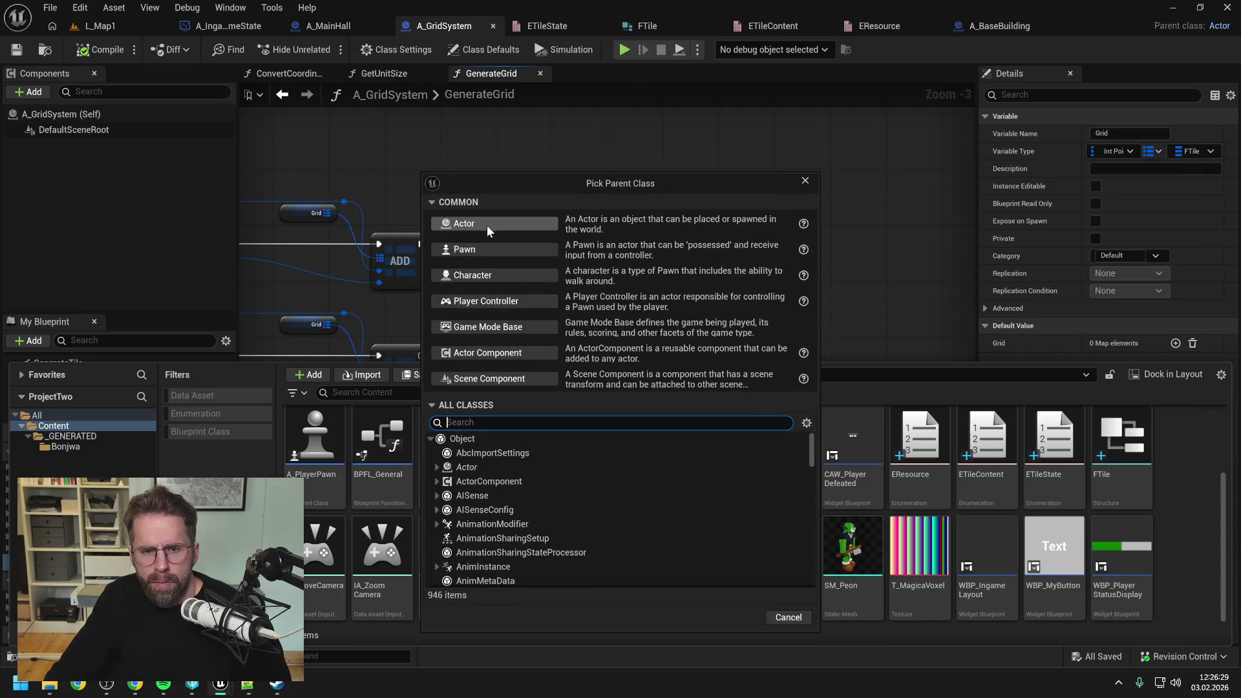
# - Create an Actor-based Blueprint named A_Dummy, then delete it again
pyautogui.click(487, 225)
pyautogui.write('A')
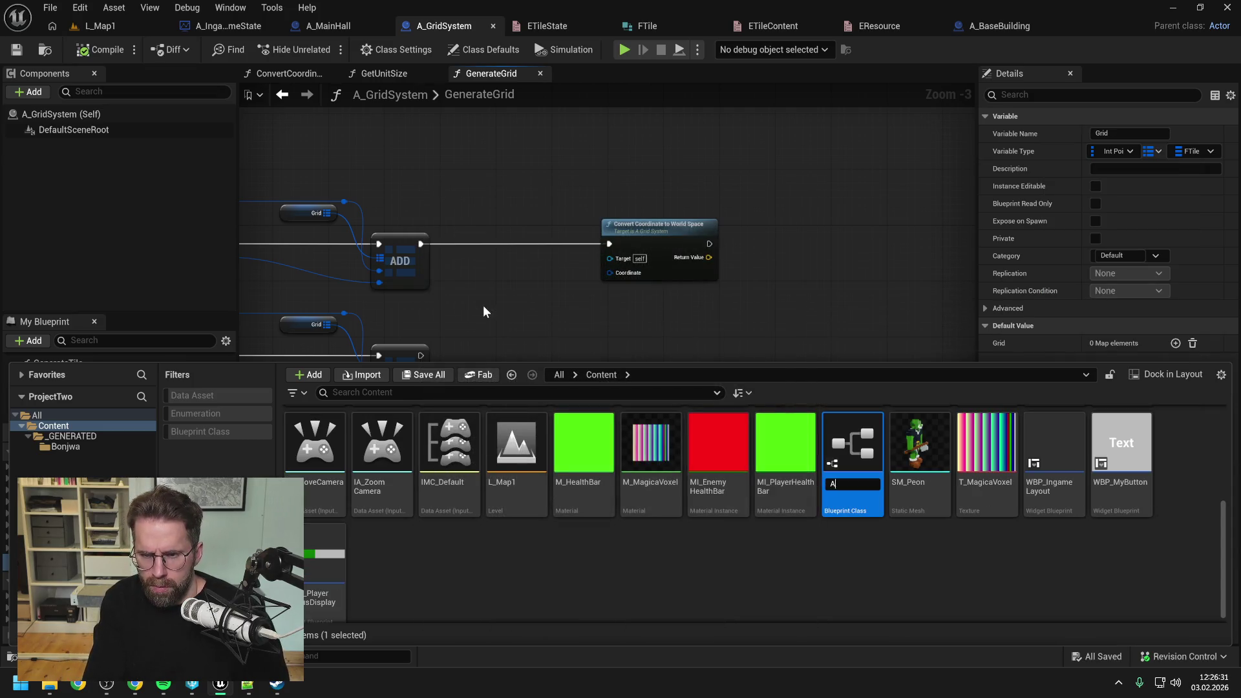
pyautogui.write('_Dummy')
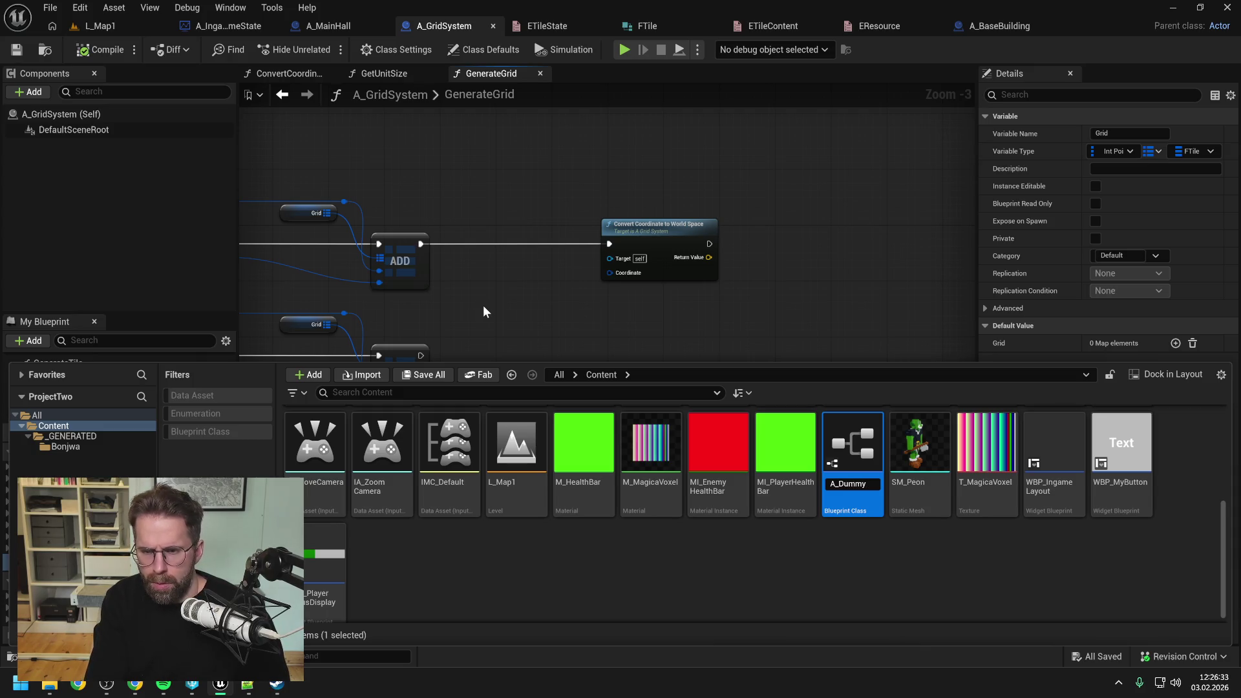
pyautogui.press('Return')
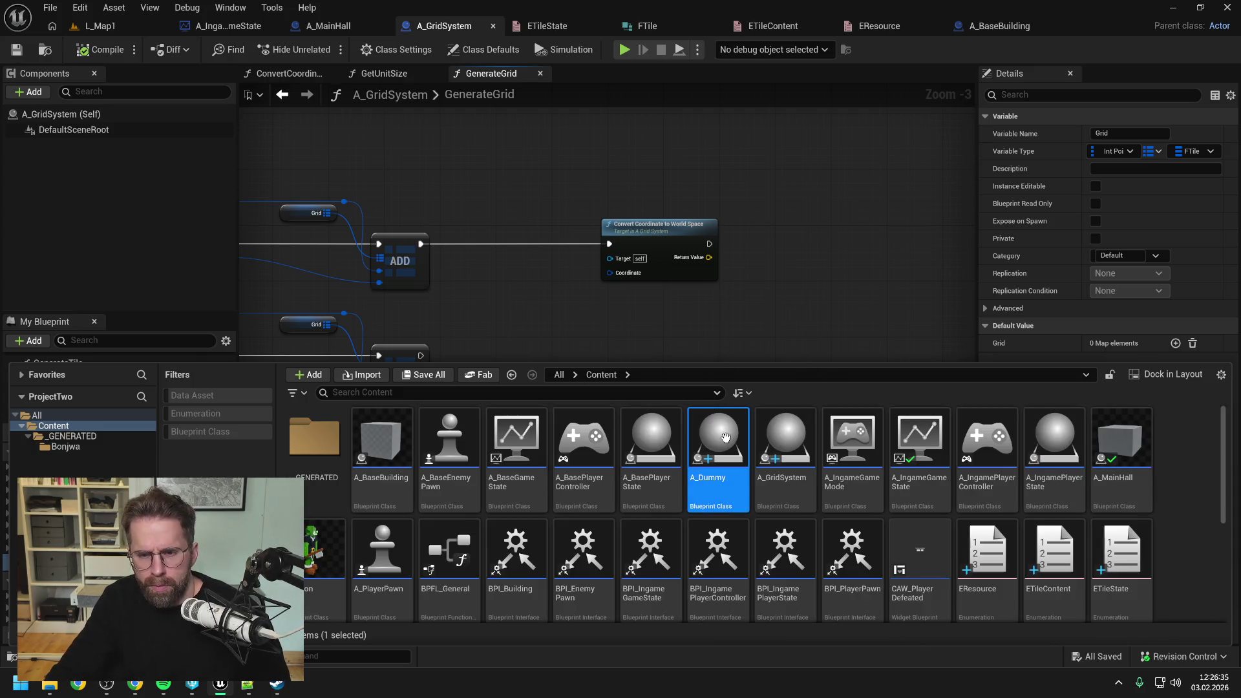
pyautogui.moveTo(715, 484)
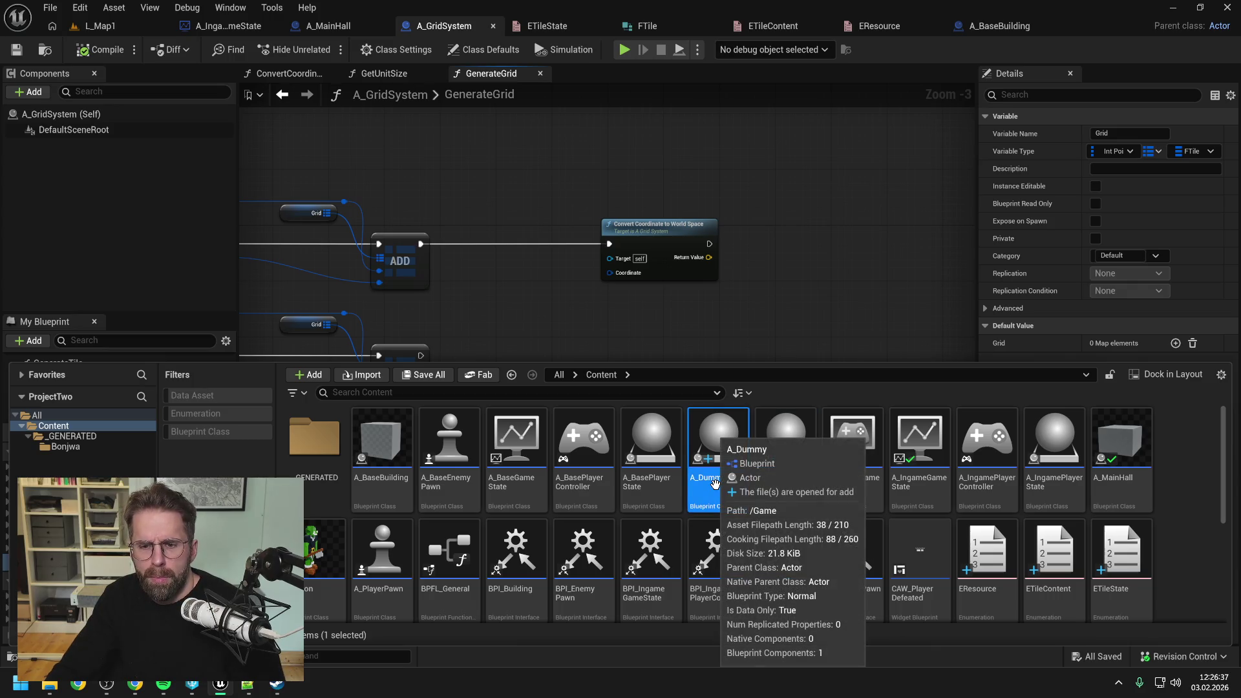
pyautogui.press('Delete')
pyautogui.click(578, 571)
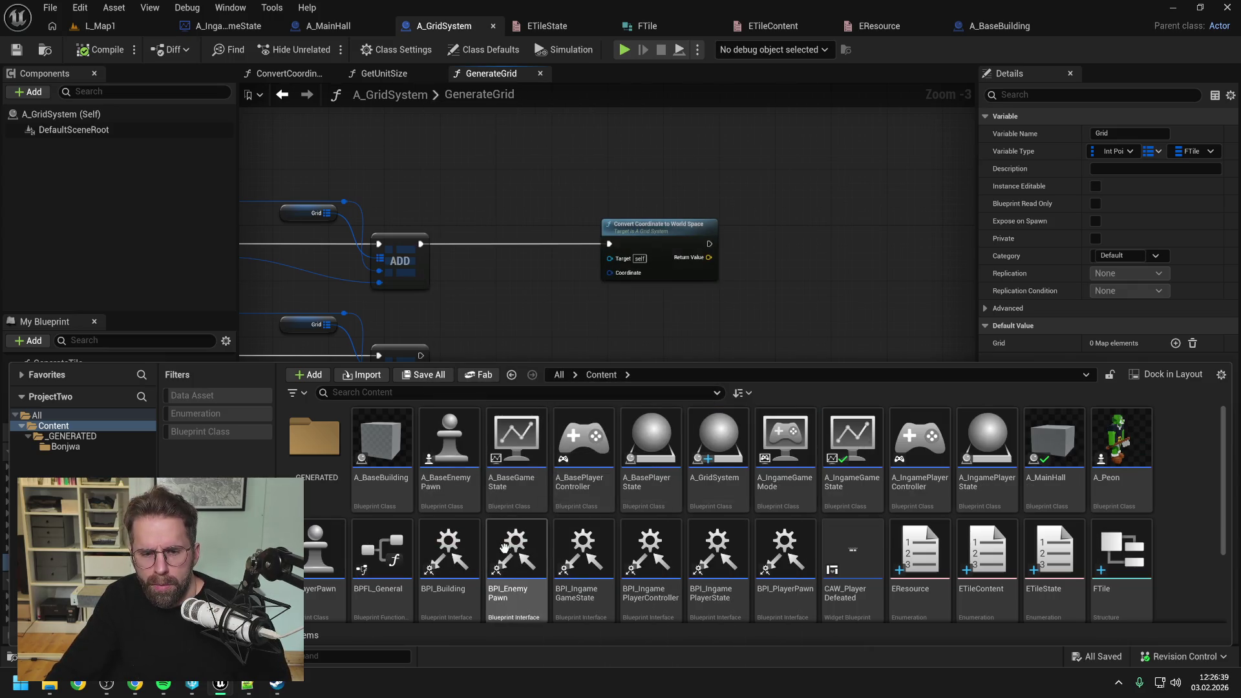
# - Duplicate the A_Peon blueprint, name the copy A_Dummy, and open it
pyautogui.rightClick(1122, 446)
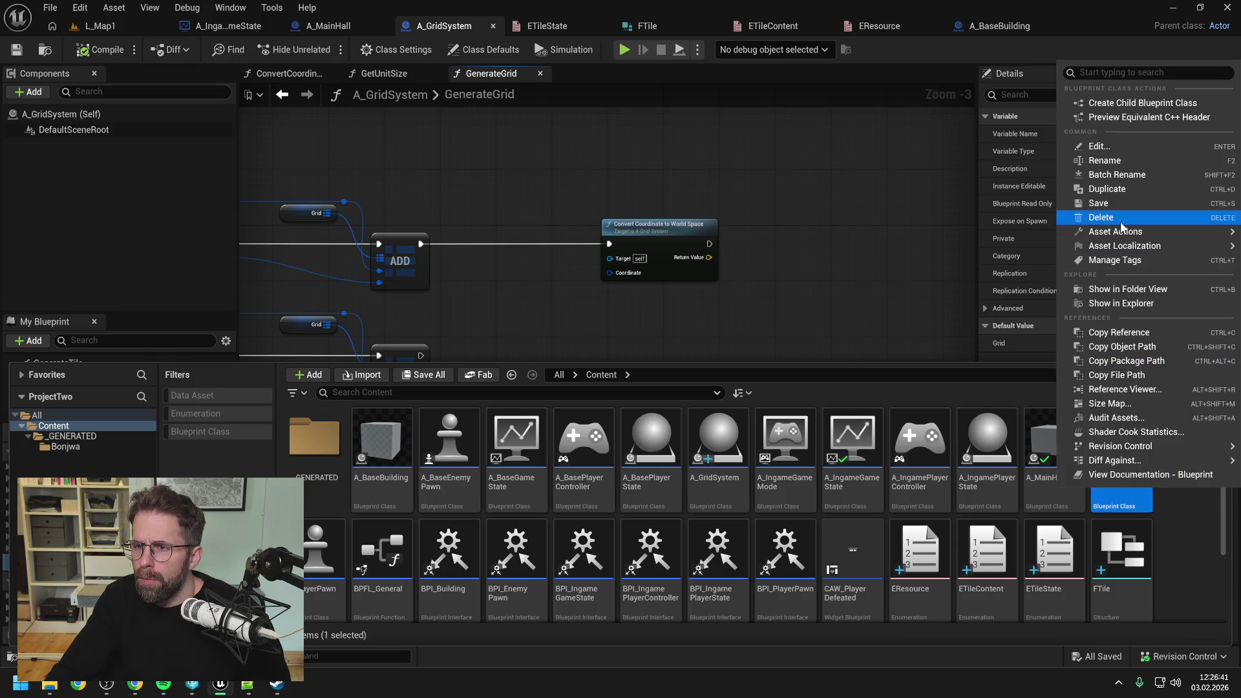
pyautogui.click(1122, 189)
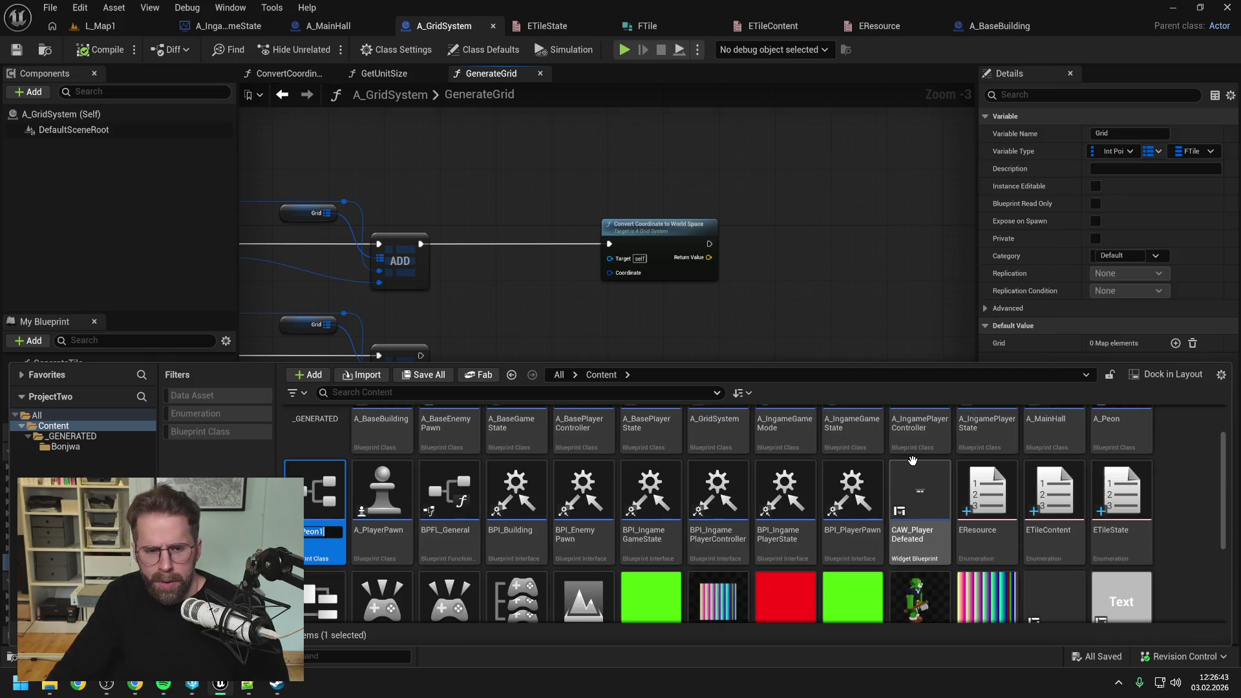
pyautogui.write('A_Dummy')
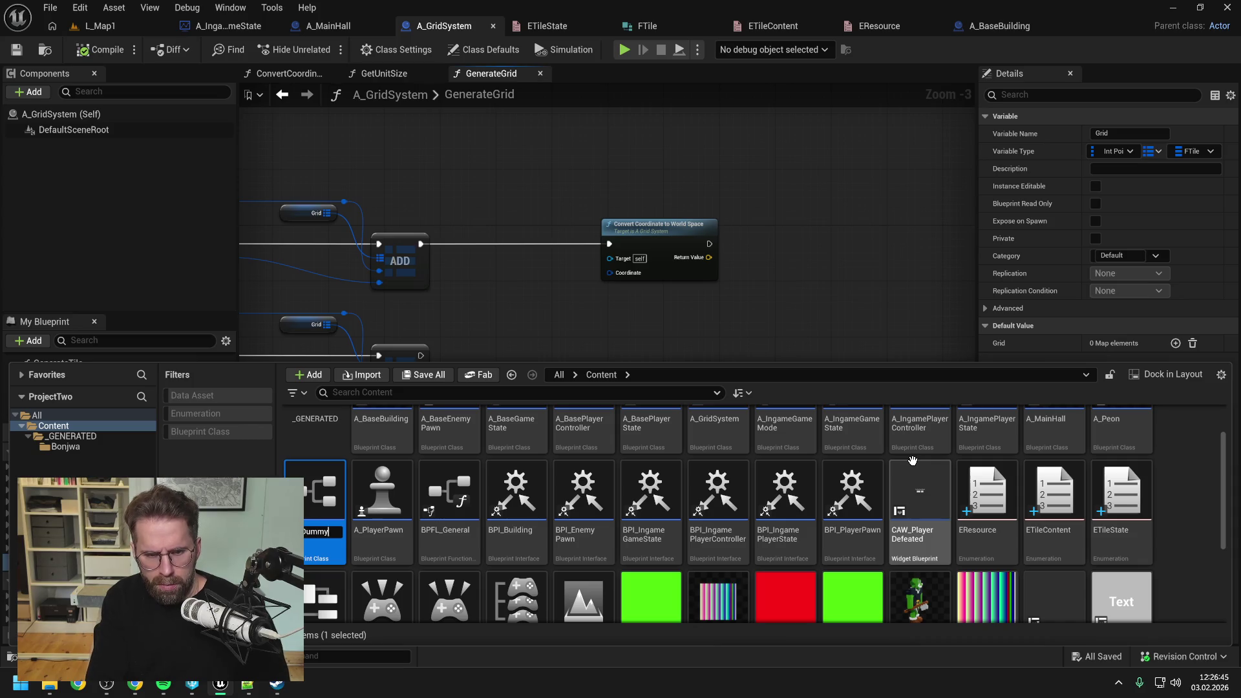
pyautogui.press('Return')
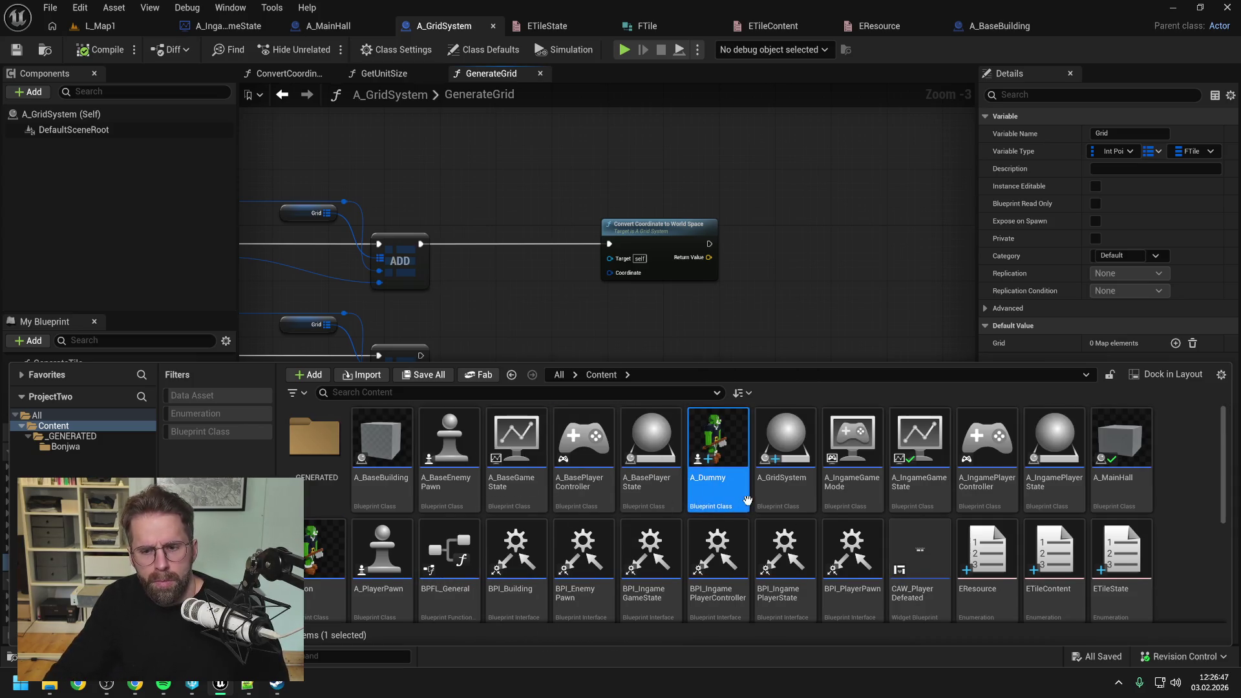
pyautogui.doubleClick(748, 500)
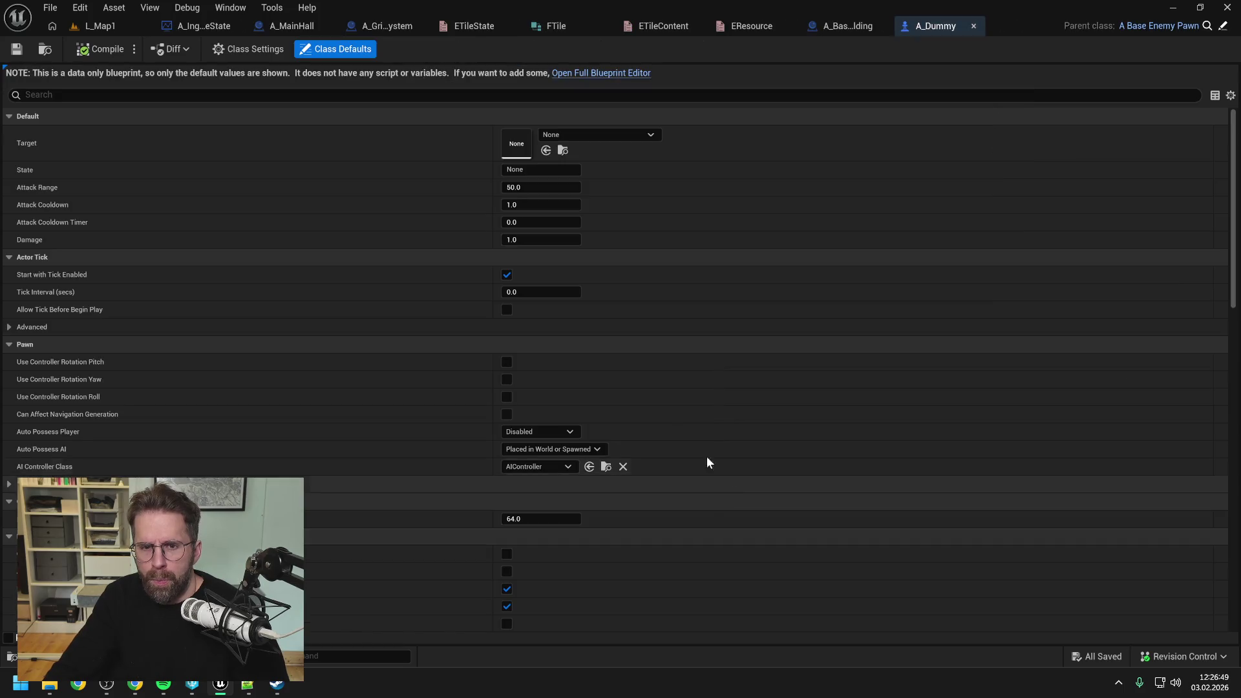
# - Open A_Dummy in the full Blueprint Editor and reparent it from A Base Enemy Pawn to Actor
pyautogui.click(601, 73)
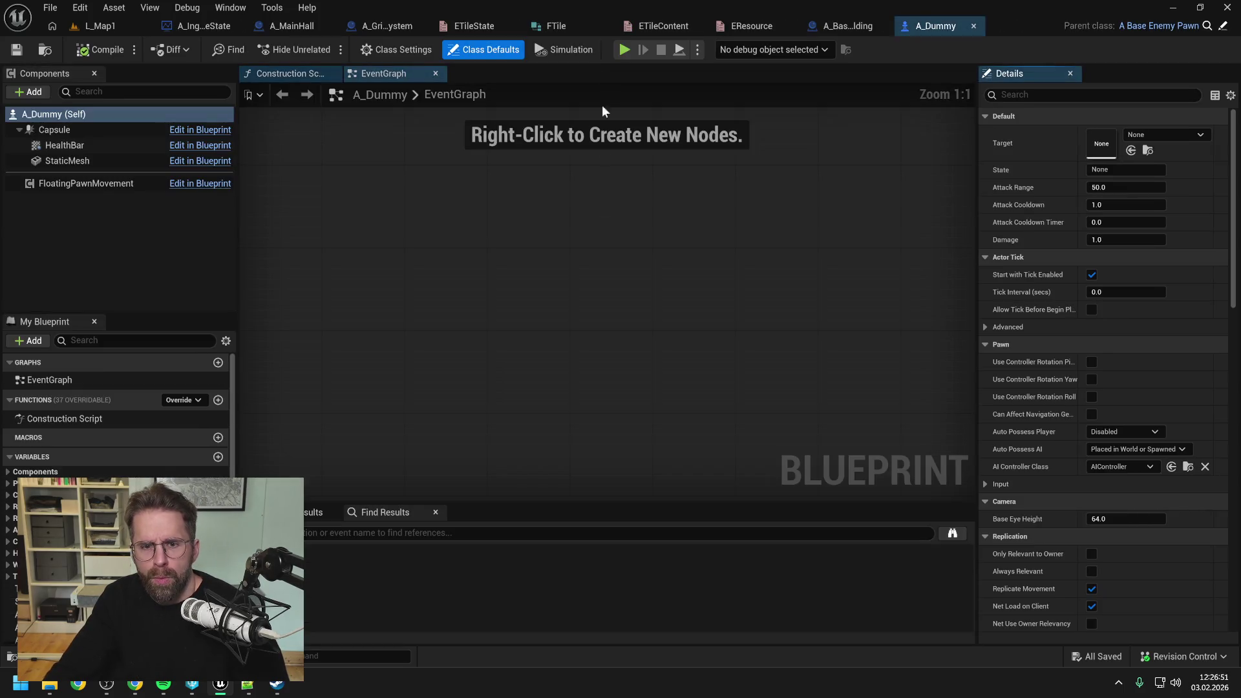
pyautogui.click(390, 48)
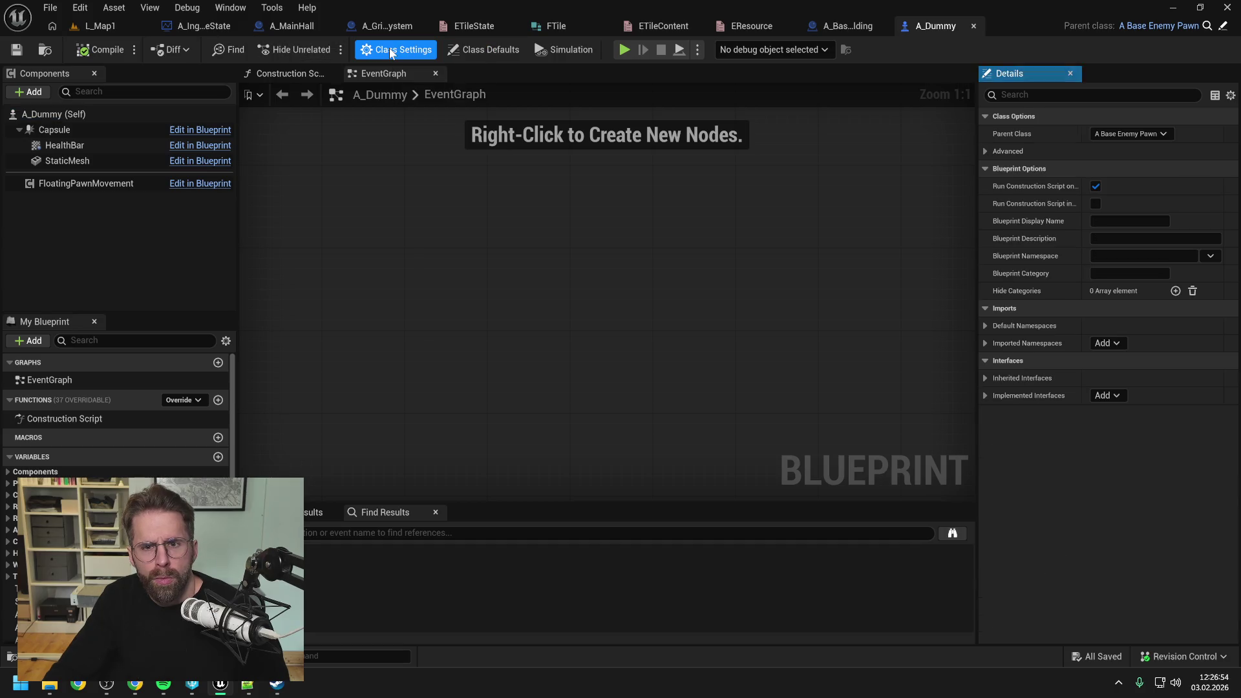
pyautogui.click(1120, 135)
pyautogui.write('ac')
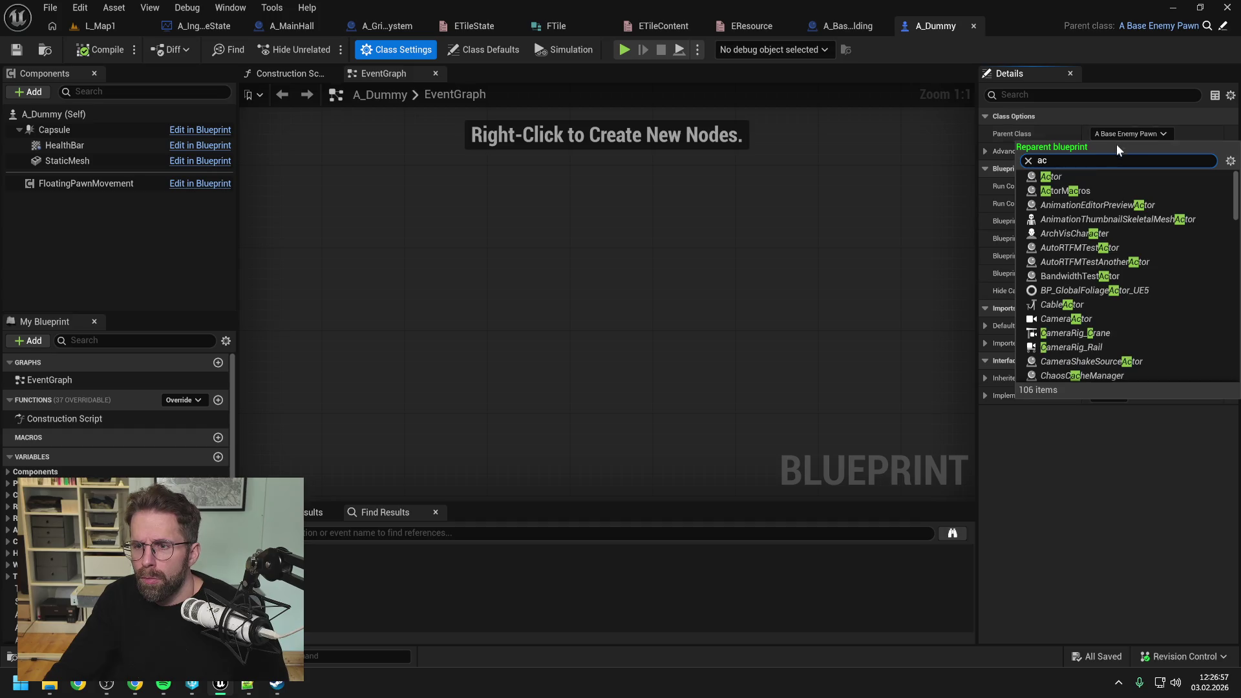
pyautogui.click(1074, 175)
pyautogui.click(688, 366)
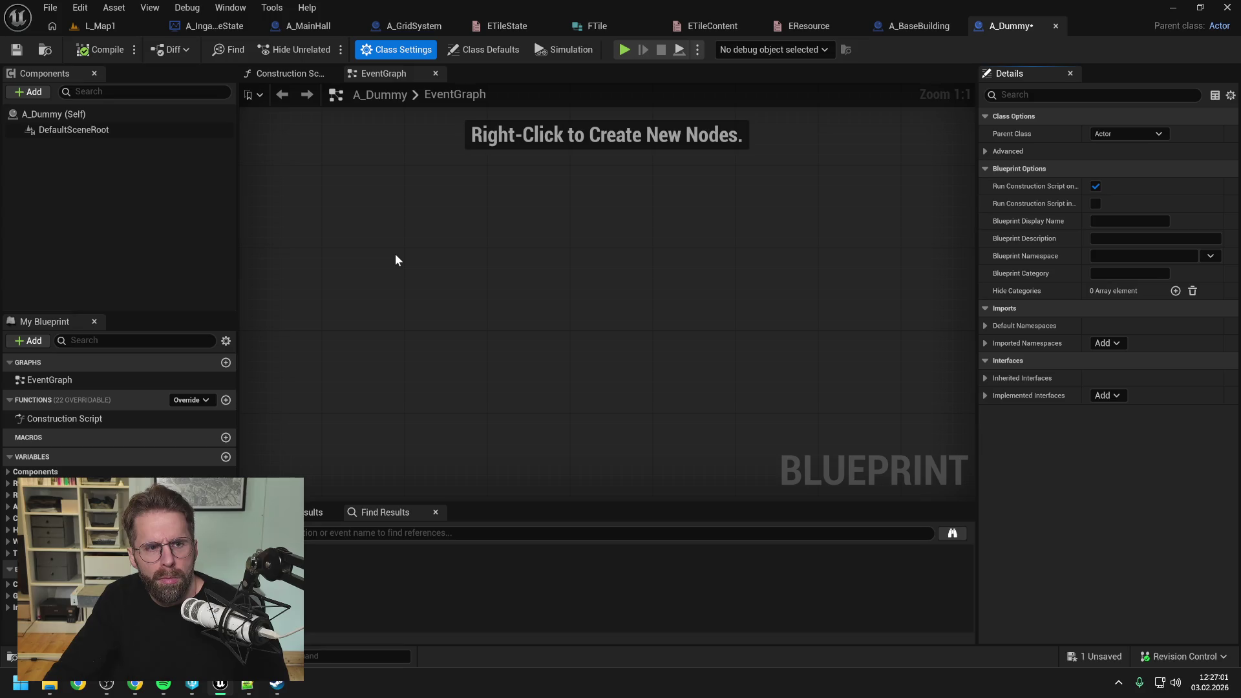
# - Save the reparented A_Dummy blueprint
pyautogui.click(615, 297)
pyautogui.hotkey('ctrl', 's')
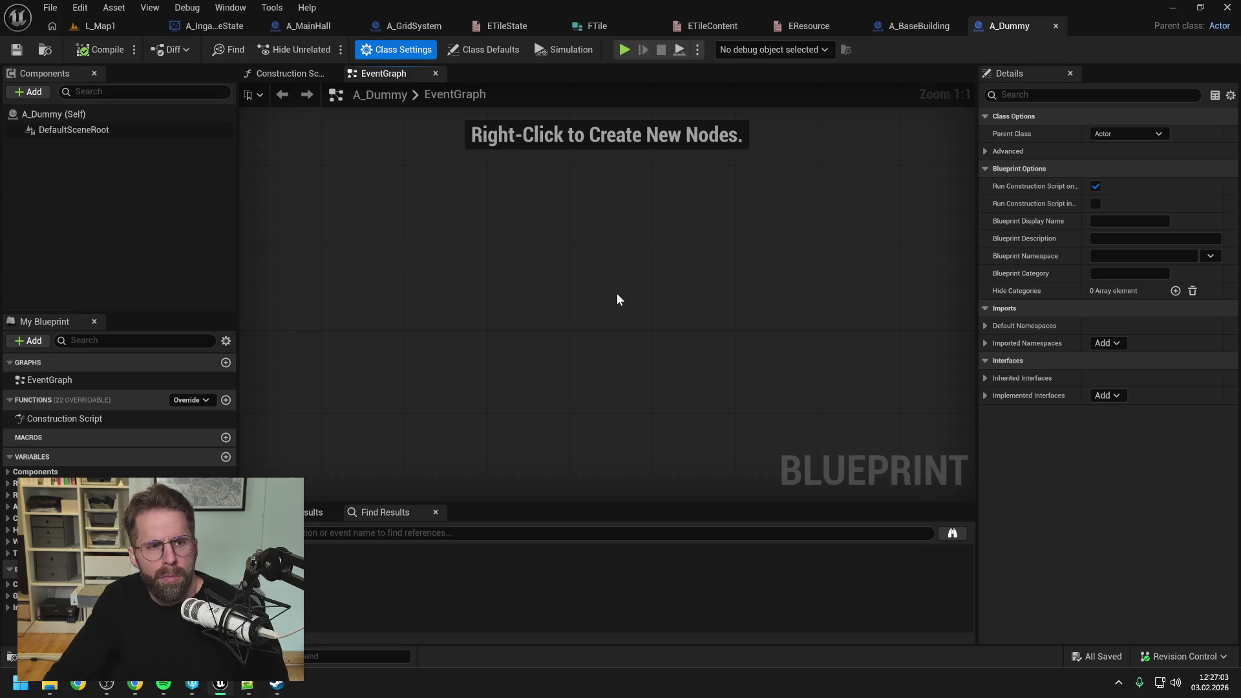
pyautogui.hotkey('ctrl', 'space')
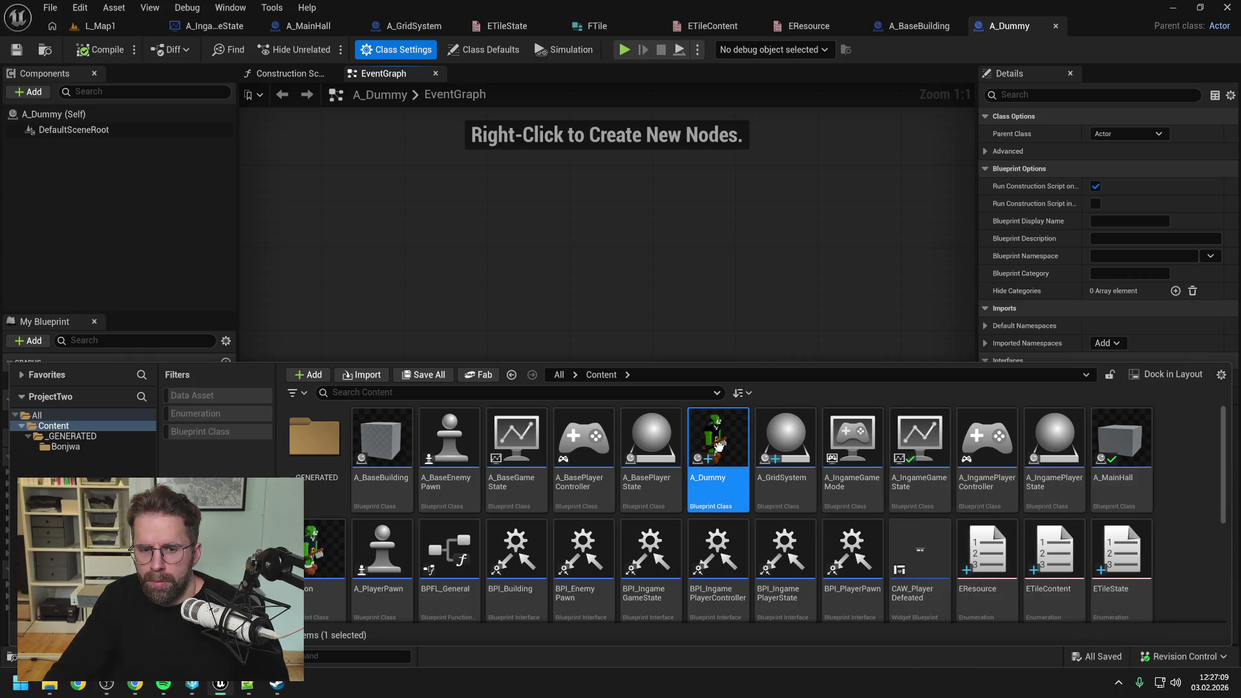
# - Open A_Peon in the full Blueprint Editor and select its StaticMesh component
pyautogui.click(320, 554)
pyautogui.doubleClick(320, 554)
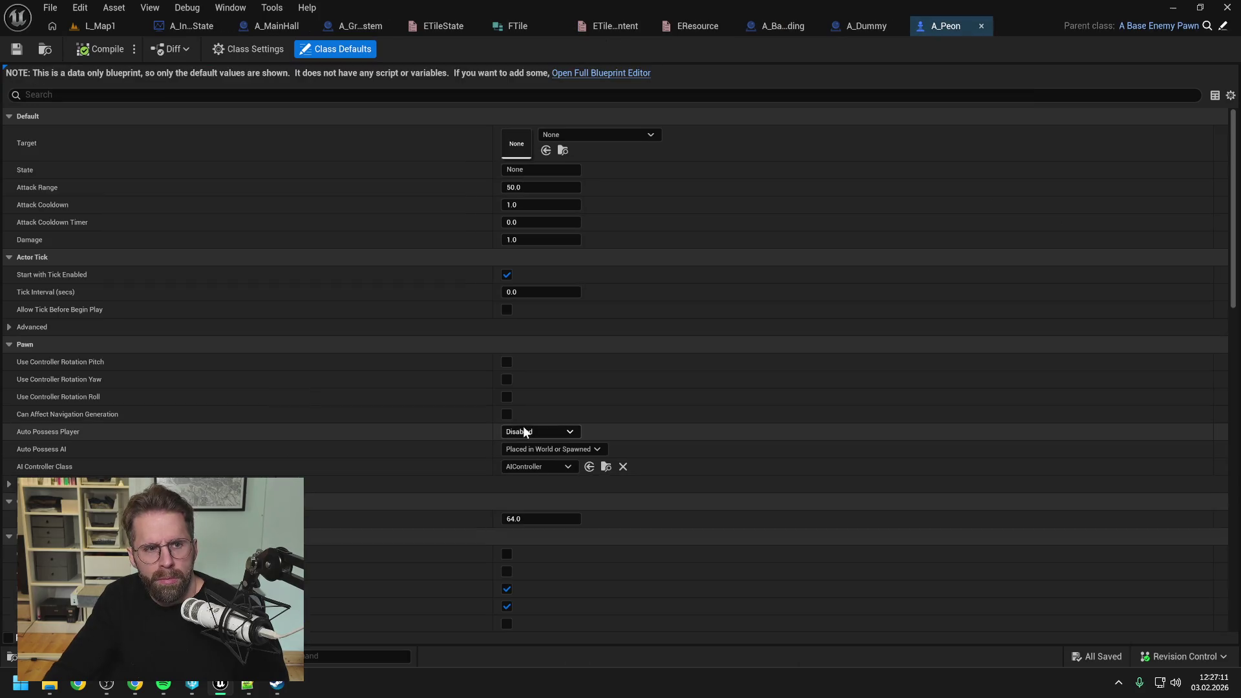
pyautogui.click(596, 73)
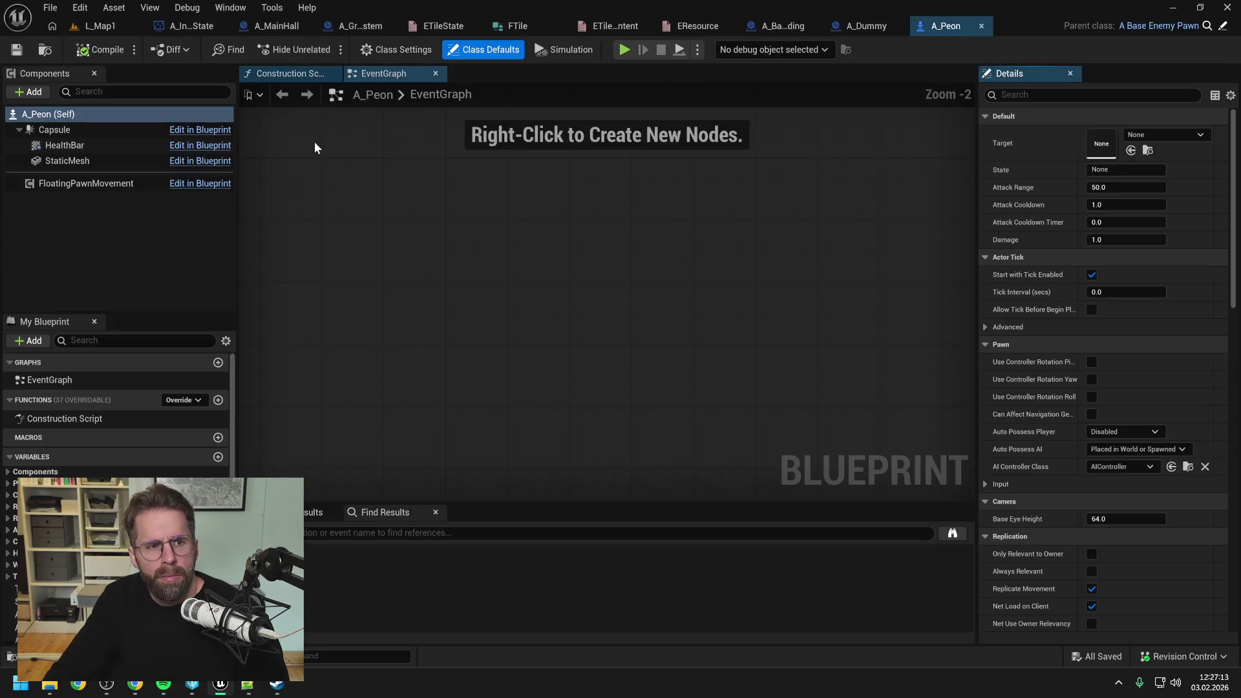
pyautogui.click(64, 161)
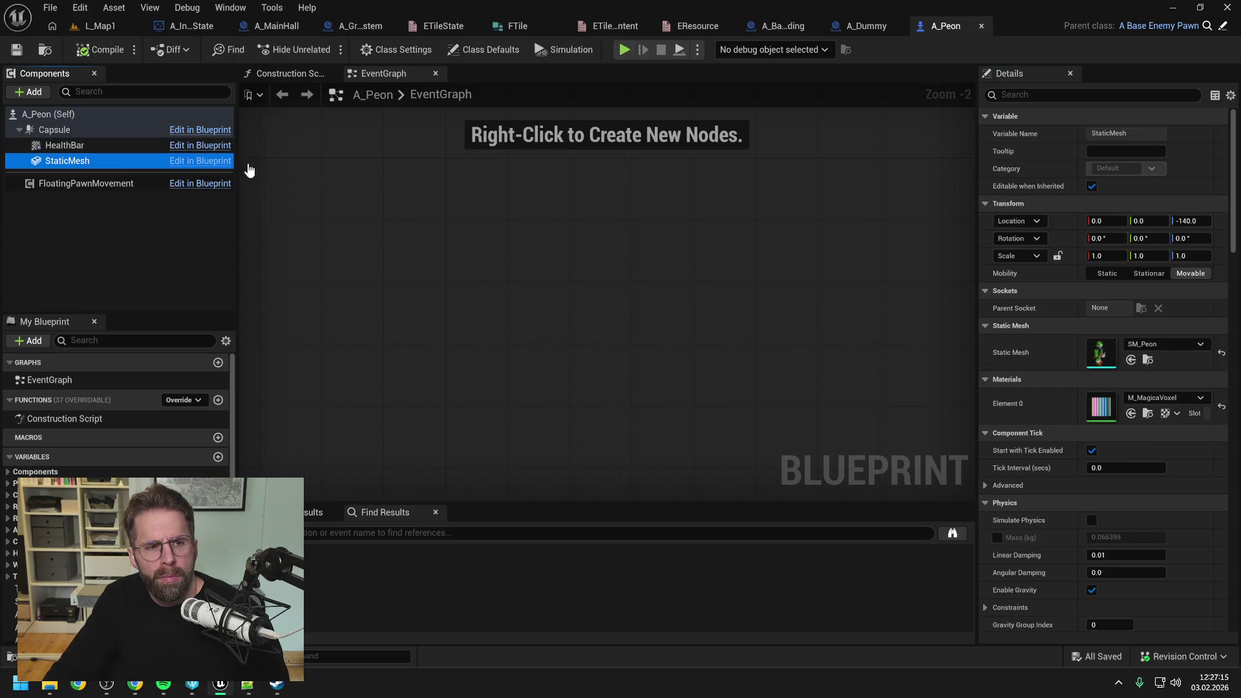
# - Paste the StaticMesh component under A_Dummy's DefaultSceneRoot, then compile and save
pyautogui.click(869, 25)
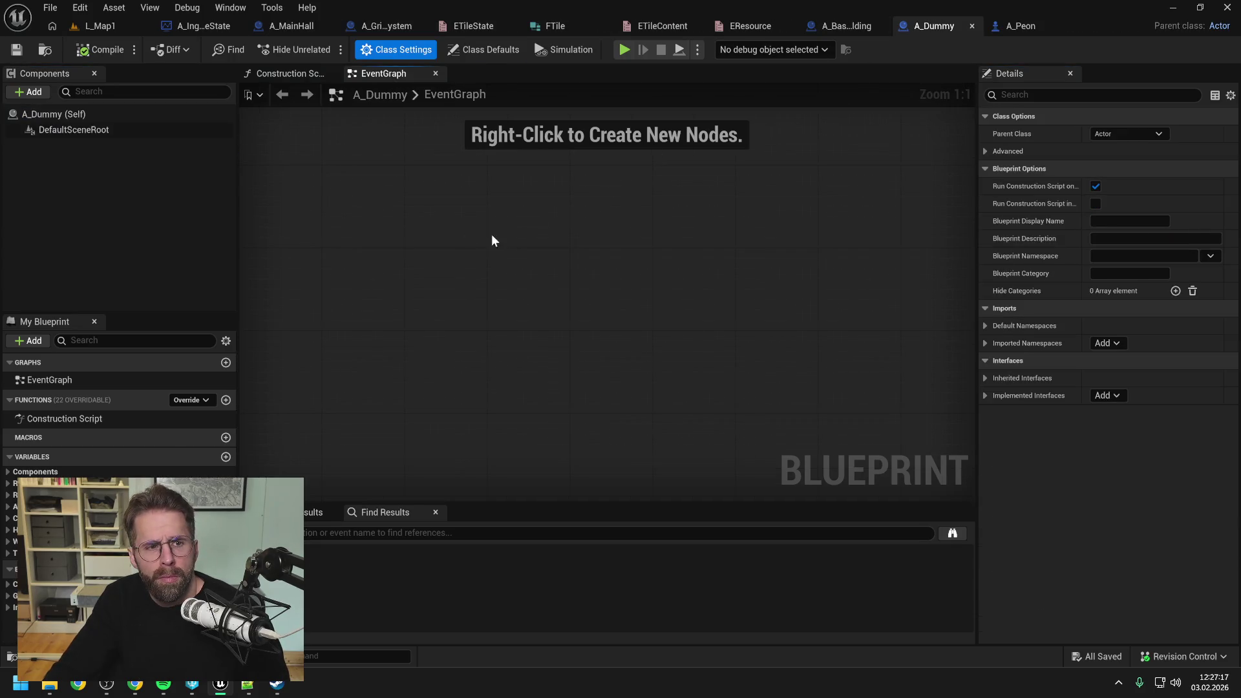
pyautogui.click(67, 126)
pyautogui.hotkey('ctrl', 'v')
pyautogui.click(112, 189)
pyautogui.click(88, 146)
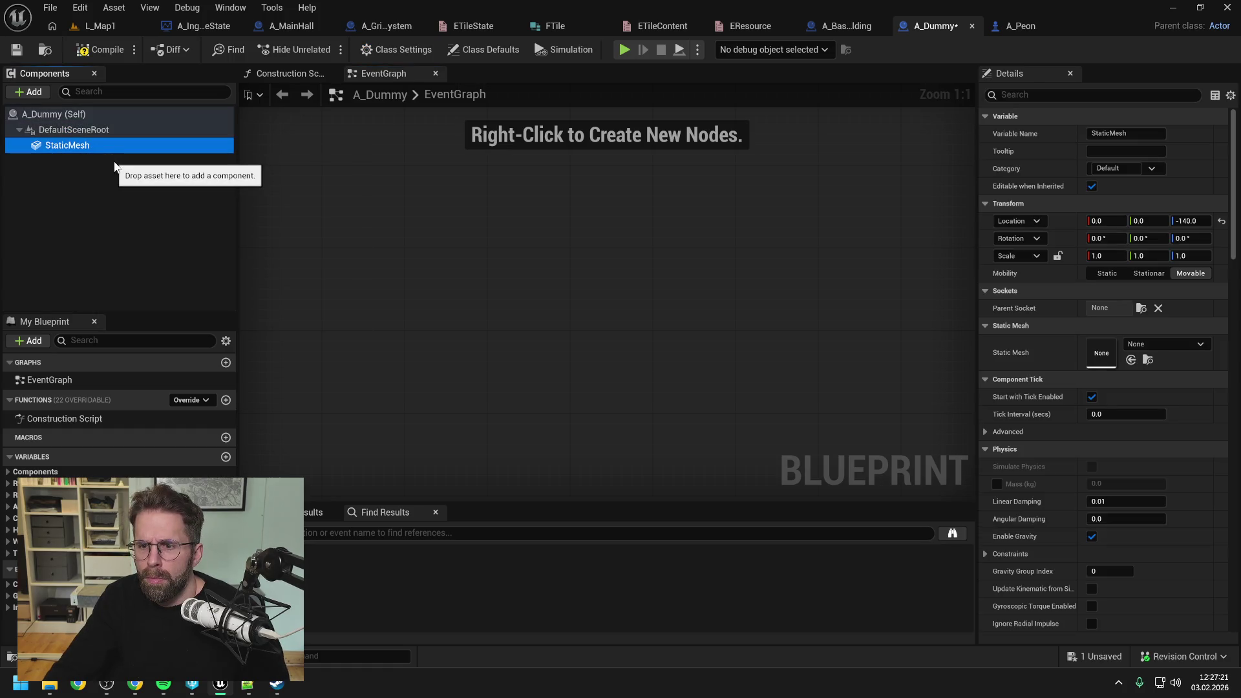
pyautogui.click(101, 49)
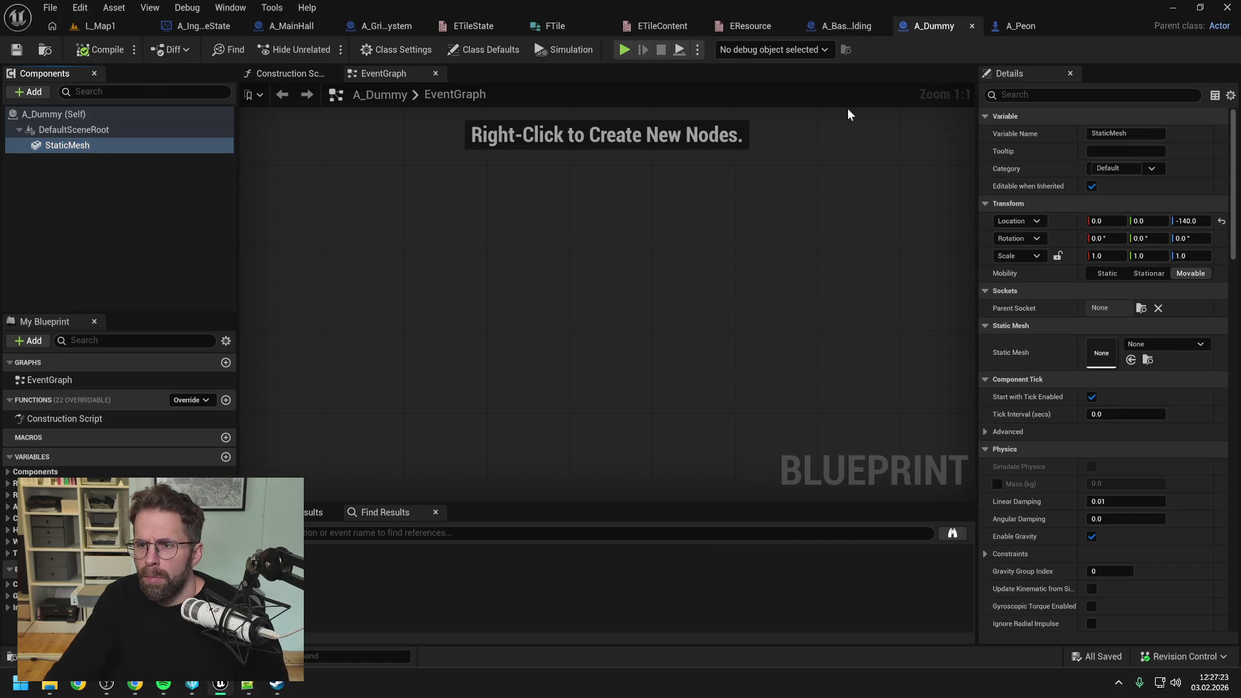
# - Set A_Dummy's StaticMesh to SM_Peon, save, and return to A_GridSystem's GenerateGrid graph
pyautogui.click(1024, 28)
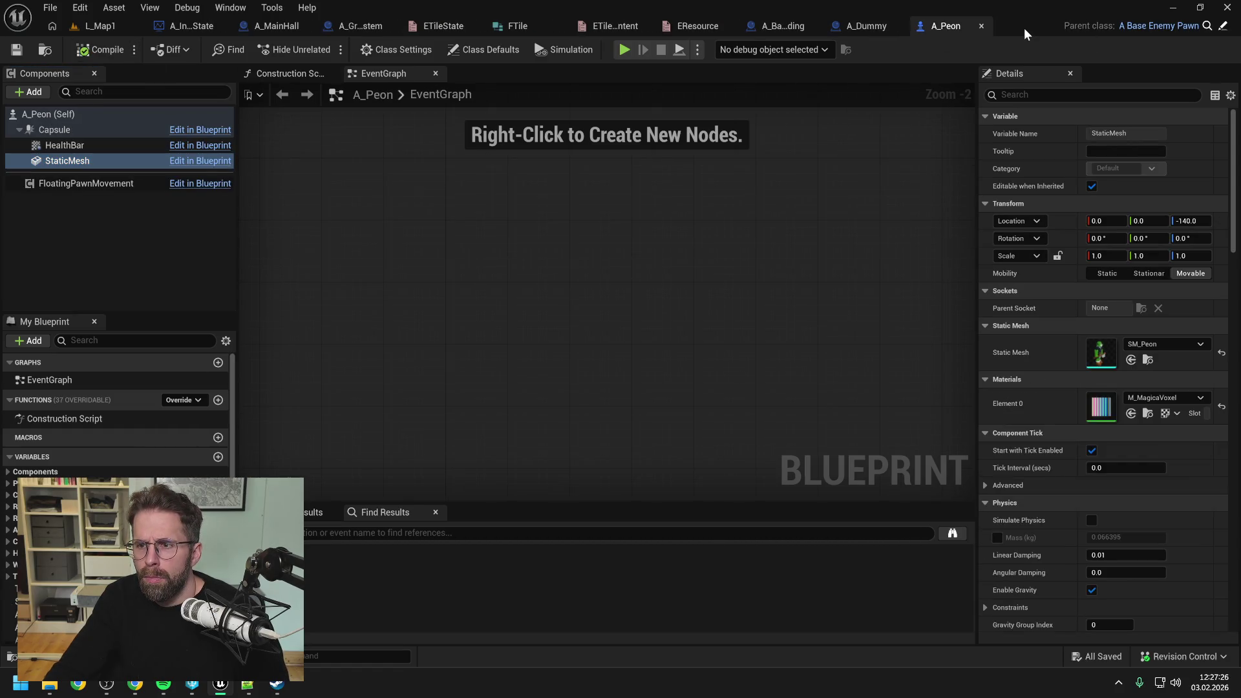
pyautogui.click(867, 26)
pyautogui.click(1147, 344)
pyautogui.write('peon')
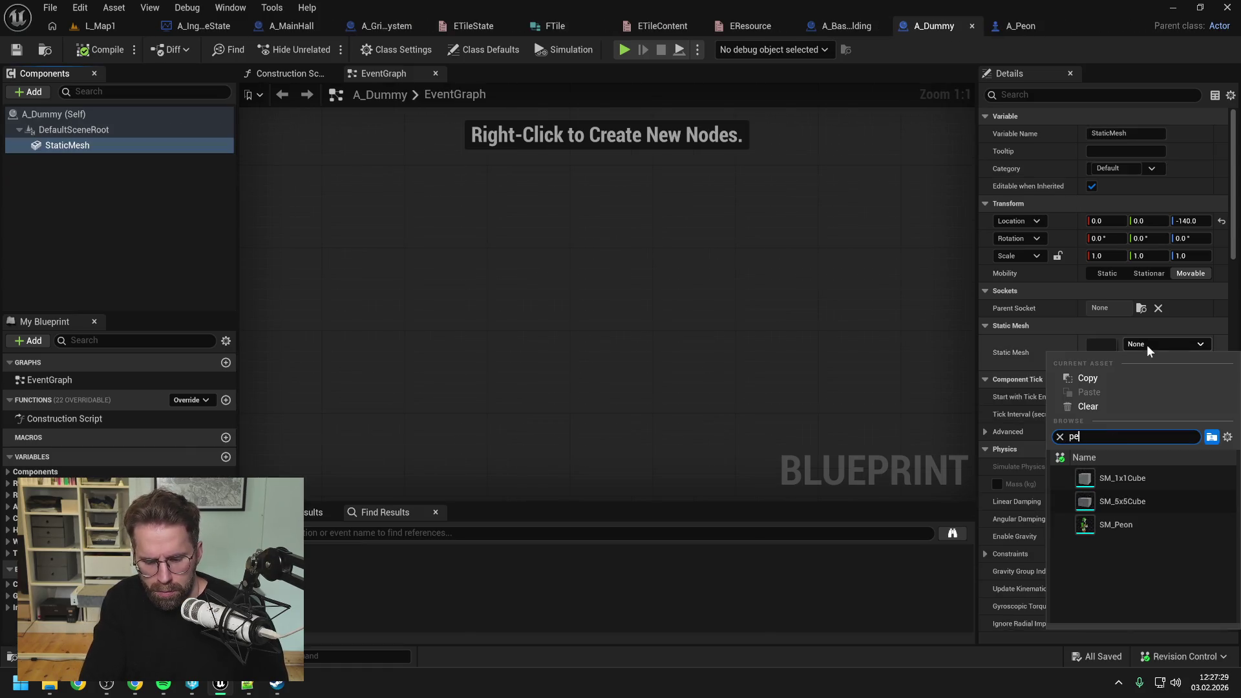
pyautogui.click(1131, 478)
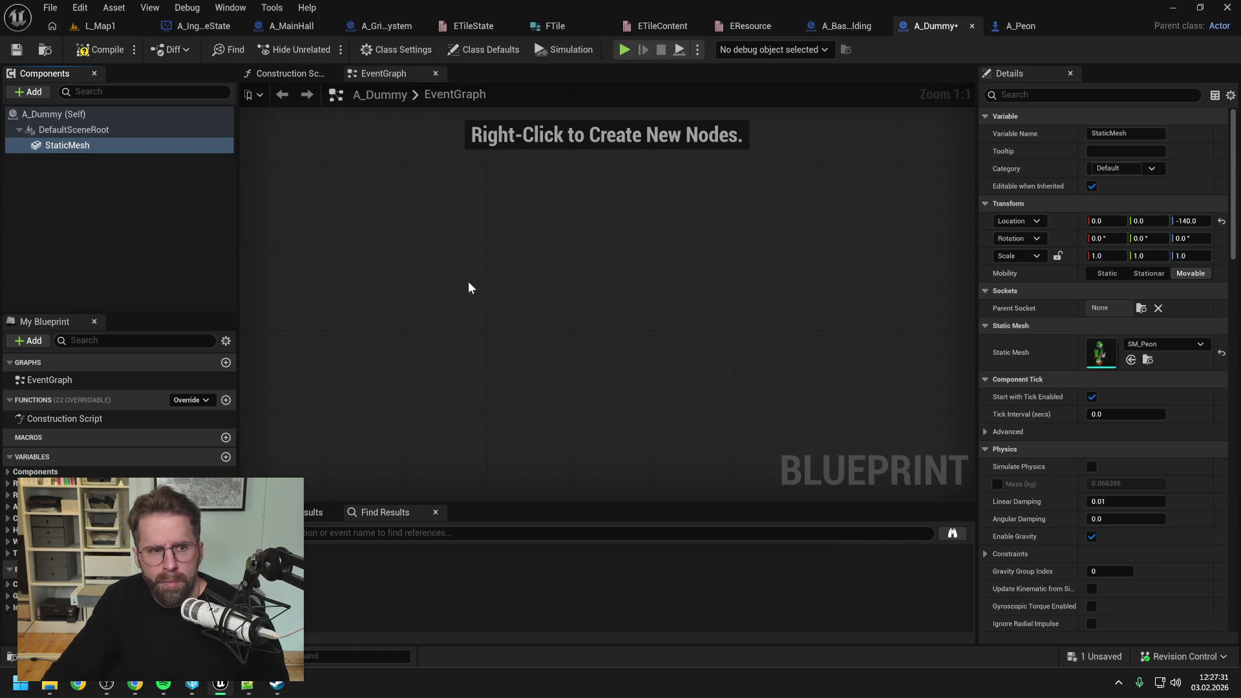
pyautogui.click(80, 146)
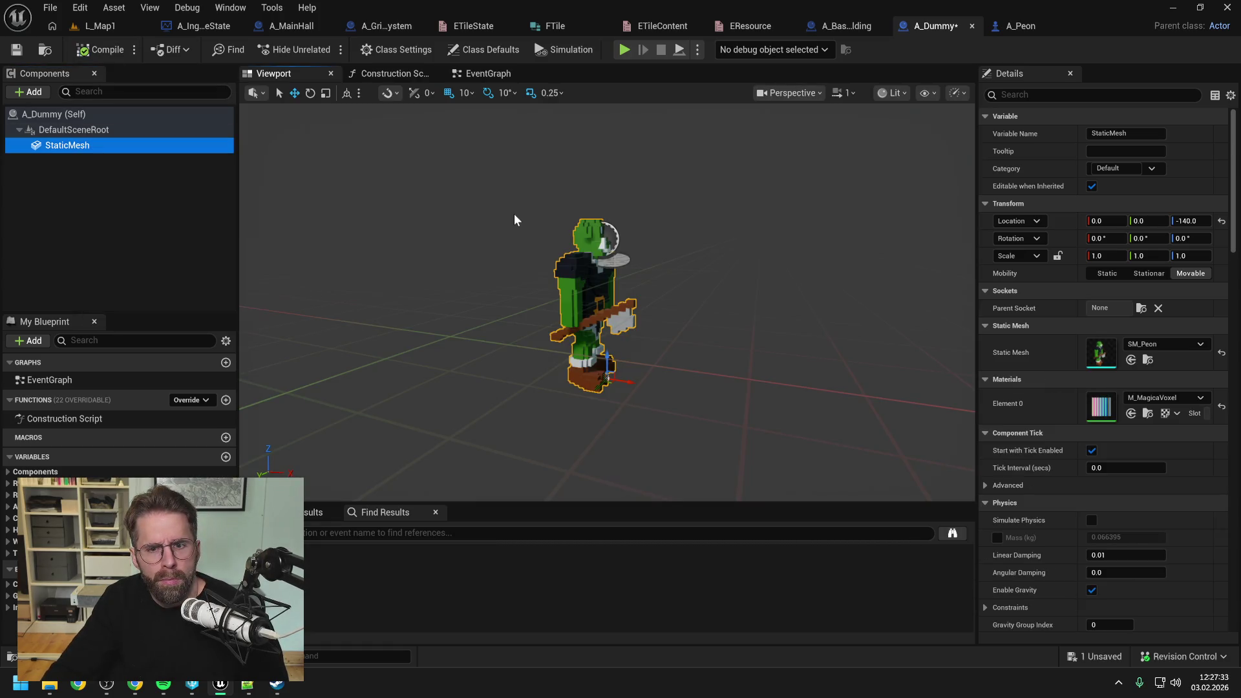
pyautogui.hotkey('ctrl', 's')
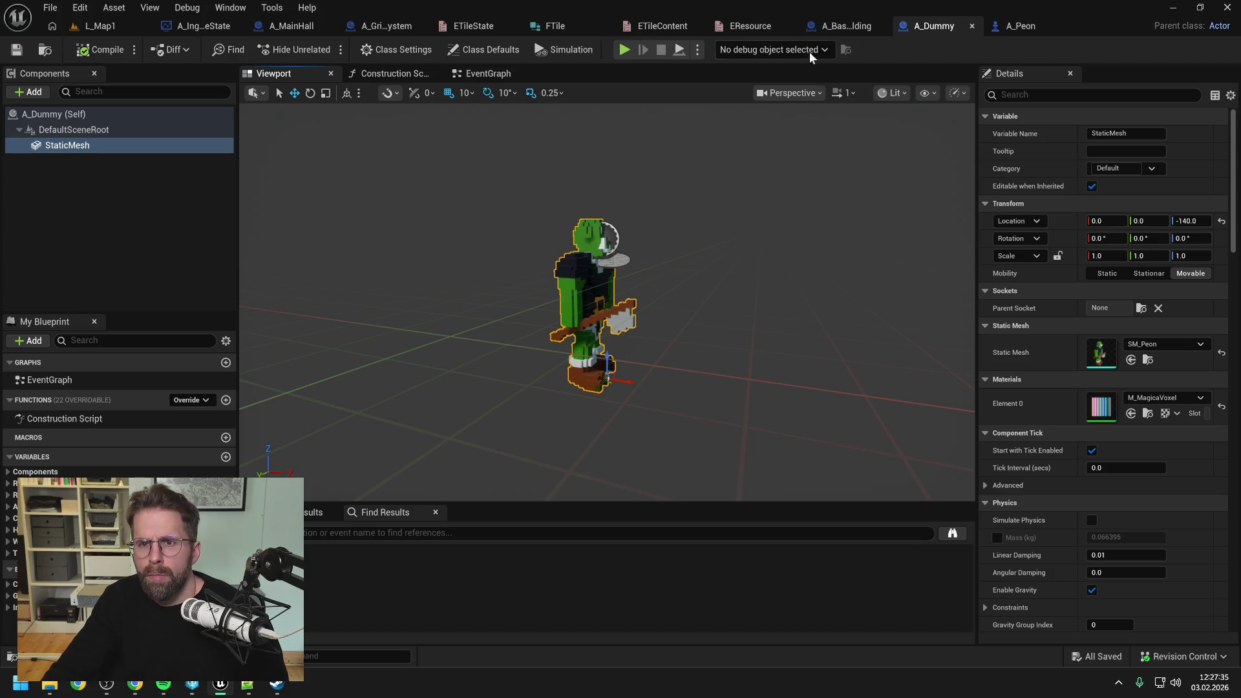
pyautogui.click(857, 27)
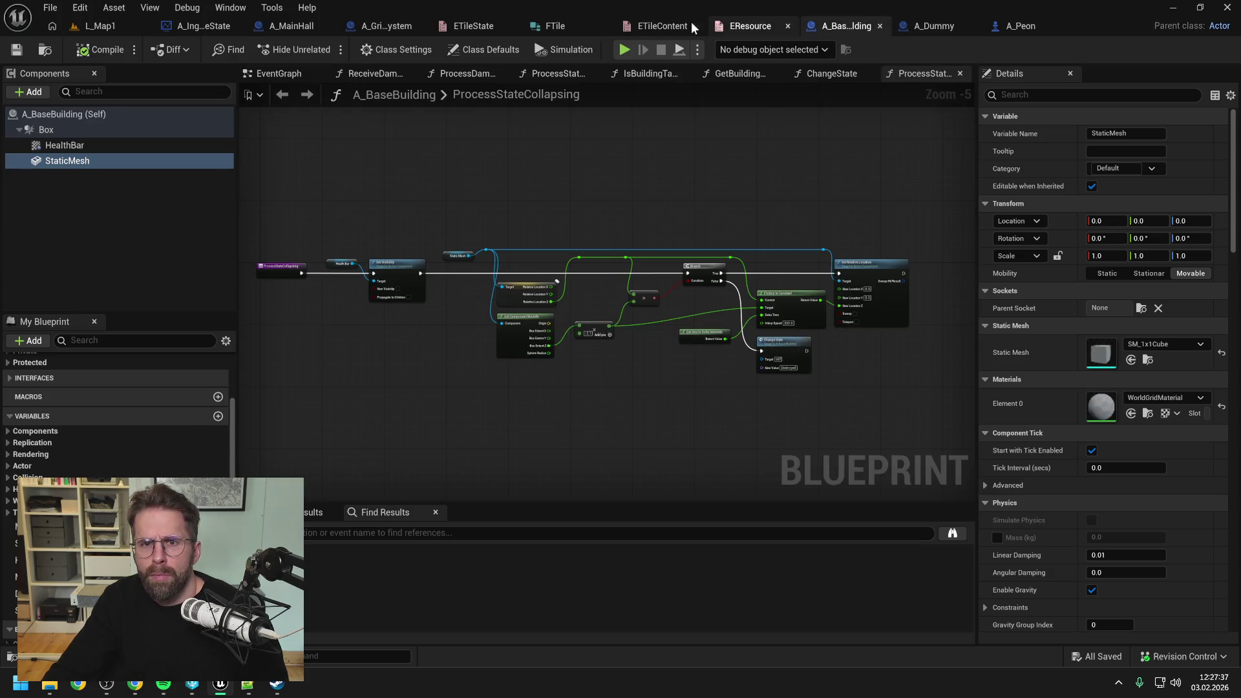
pyautogui.click(367, 26)
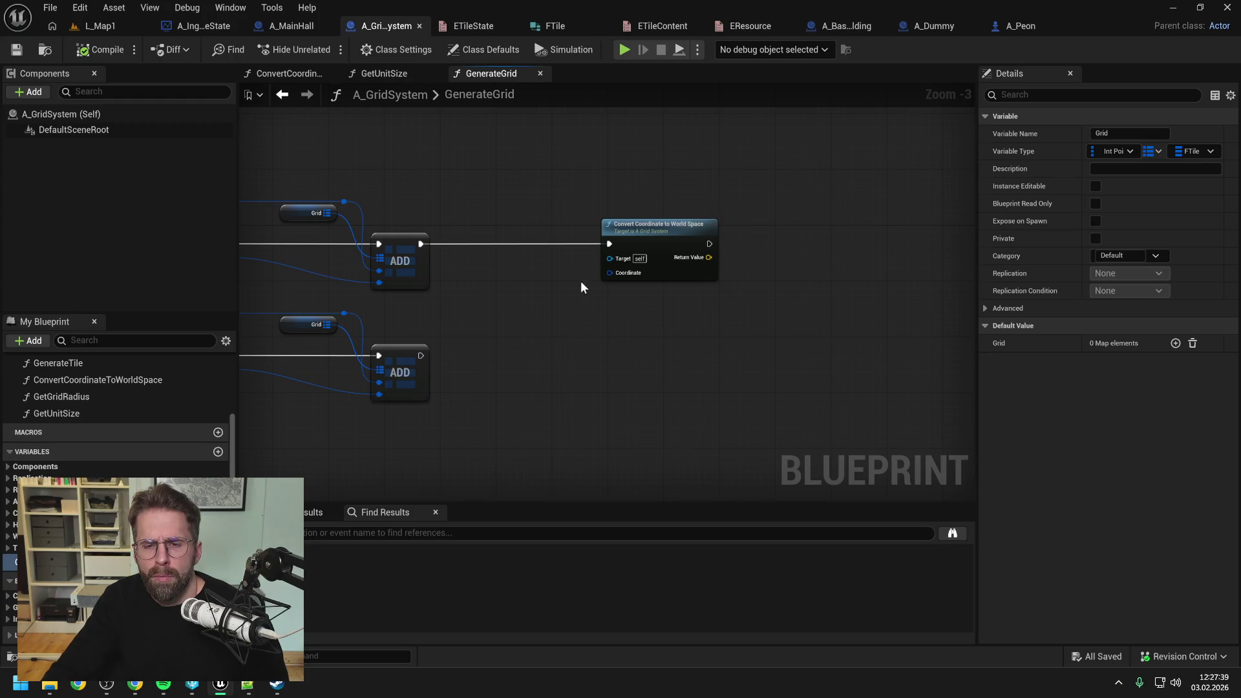
# - Feed Grid into Convert Coordinate and chain it into a SpawnActor A_Dummy node with split Spawn Transform
pyautogui.moveTo(550, 283); pyautogui.dragTo(783, 282)
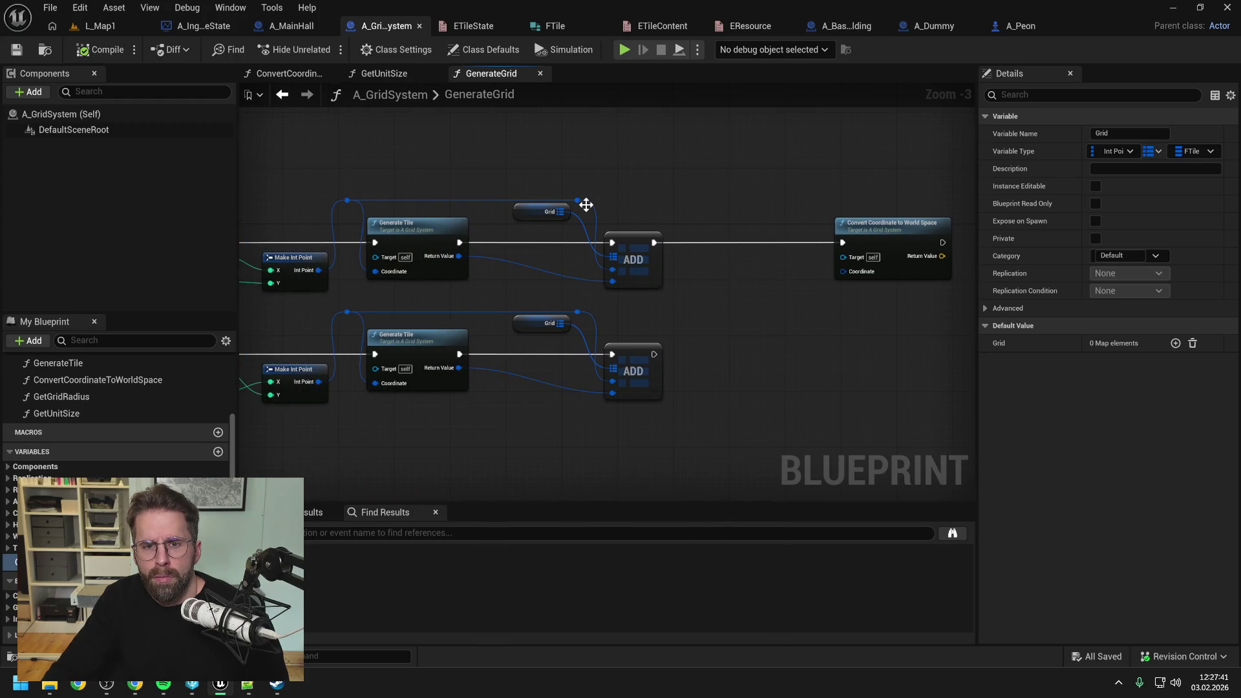
pyautogui.moveTo(578, 201); pyautogui.dragTo(845, 271)
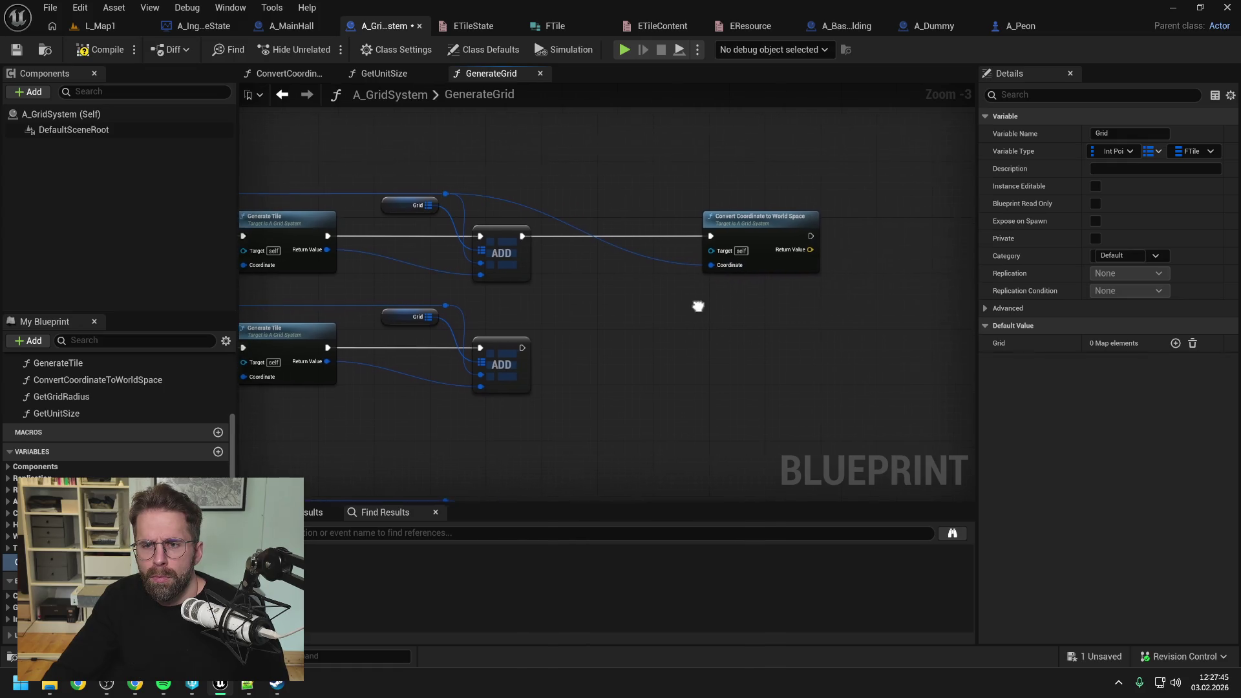
pyautogui.rightClick(772, 286)
pyautogui.write('spawn actor')
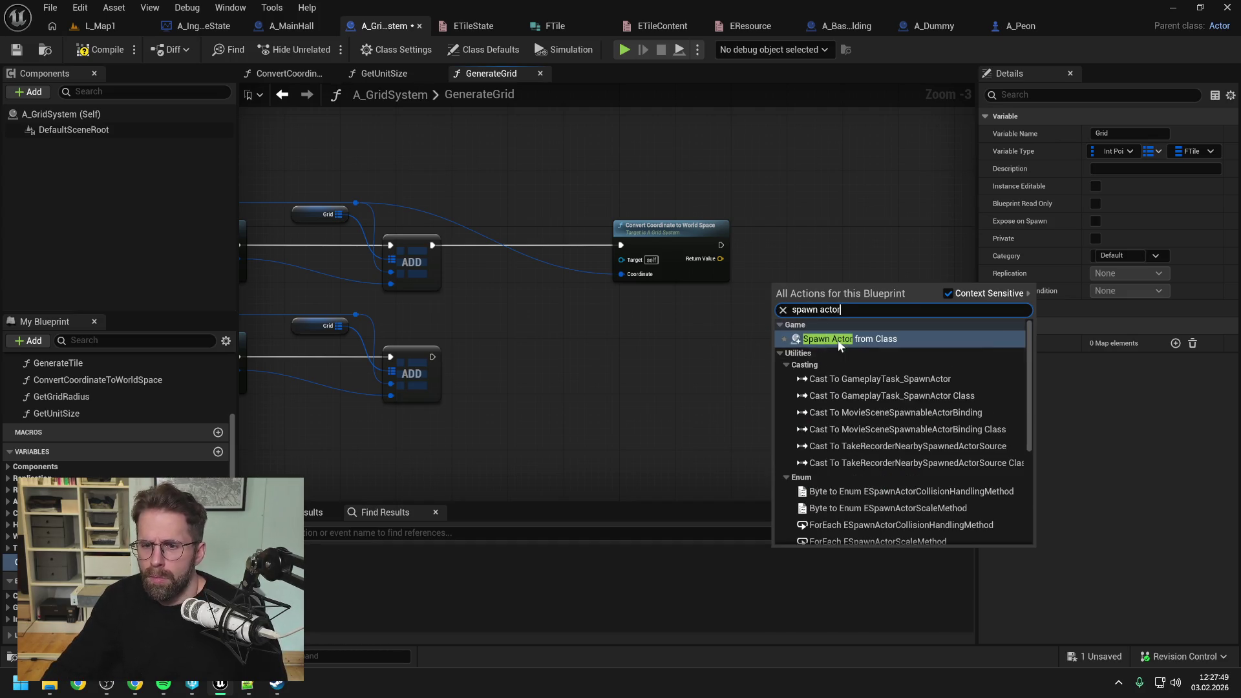
pyautogui.click(838, 340)
pyautogui.click(799, 296)
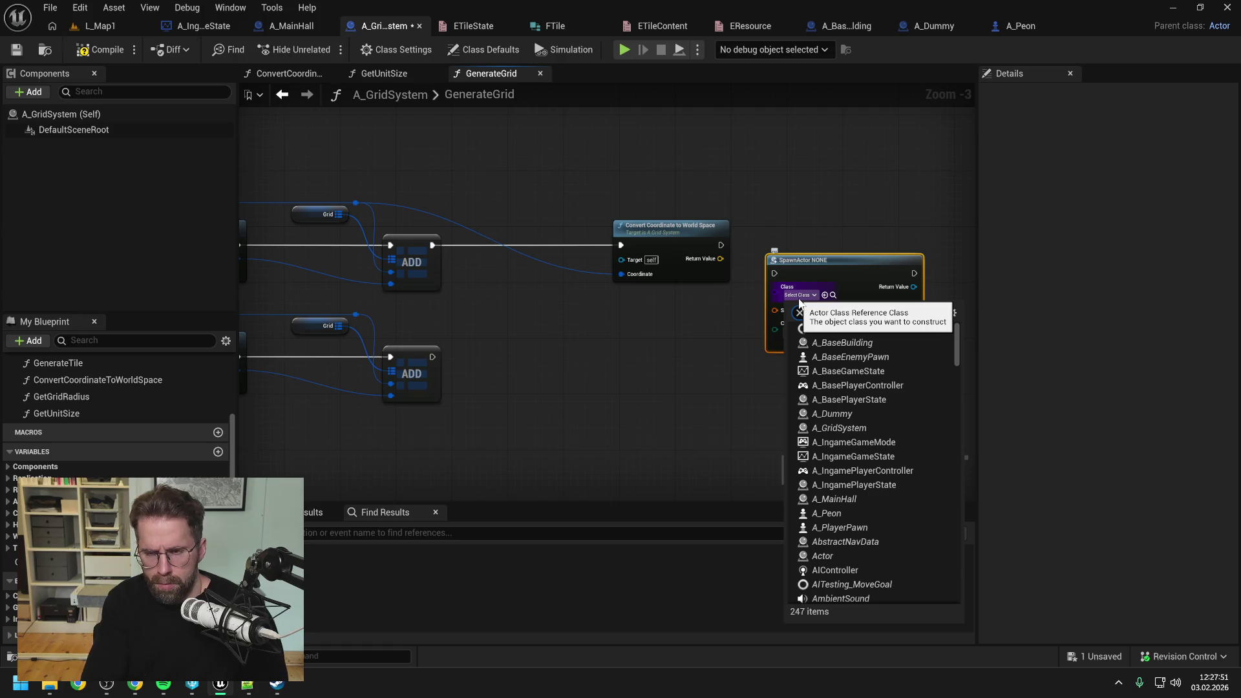
pyautogui.write('dummy')
pyautogui.click(802, 337)
pyautogui.rightClick(790, 305)
pyautogui.click(811, 371)
pyautogui.moveTo(807, 271); pyautogui.dragTo(827, 229)
pyautogui.moveTo(721, 245)
pyautogui.mouseDown()
pyautogui.moveTo(796, 232)
pyautogui.moveTo(767, 263)
pyautogui.moveTo(796, 266)
pyautogui.mouseUp()
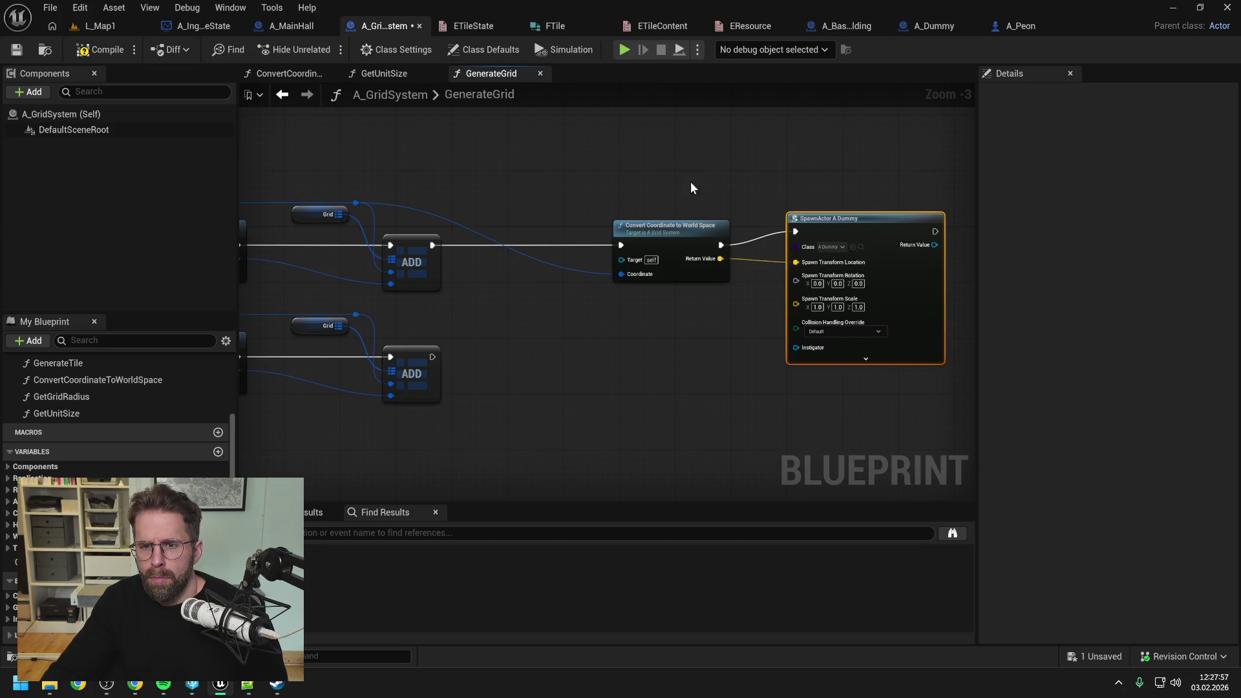
# - Duplicate the Convert and SpawnActor pair for the middle ADD row, wiring its exec and Grid input
pyautogui.moveTo(690, 187); pyautogui.dragTo(748, 258)
pyautogui.hotkey('ctrl', 'c')
pyautogui.hotkey('ctrl', 'v')
pyautogui.moveTo(644, 304); pyautogui.dragTo(685, 311)
pyautogui.click(639, 267)
pyautogui.moveTo(415, 269); pyautogui.dragTo(604, 325)
pyautogui.moveTo(338, 226)
pyautogui.mouseDown()
pyautogui.moveTo(607, 354)
pyautogui.moveTo(682, 307)
pyautogui.mouseUp()
# - Paste a third Convert and SpawnActor pair and run it after the lower ADD node
pyautogui.click(687, 223)
pyautogui.hotkey('ctrl', 'v')
pyautogui.click(661, 270)
pyautogui.moveTo(431, 301); pyautogui.dragTo(620, 330)
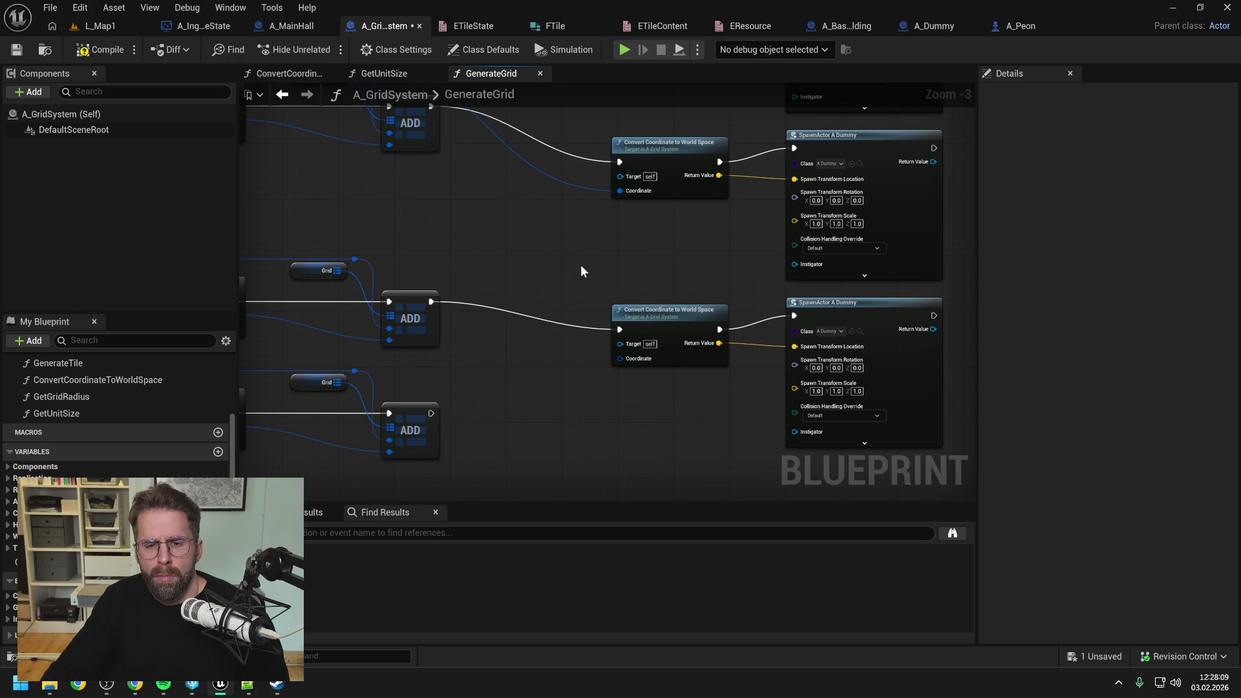
pyautogui.scroll(-3, 581, 265)
pyautogui.moveTo(560, 151)
pyautogui.mouseDown()
pyautogui.moveTo(673, 232)
pyautogui.moveTo(687, 381)
pyautogui.mouseUp()
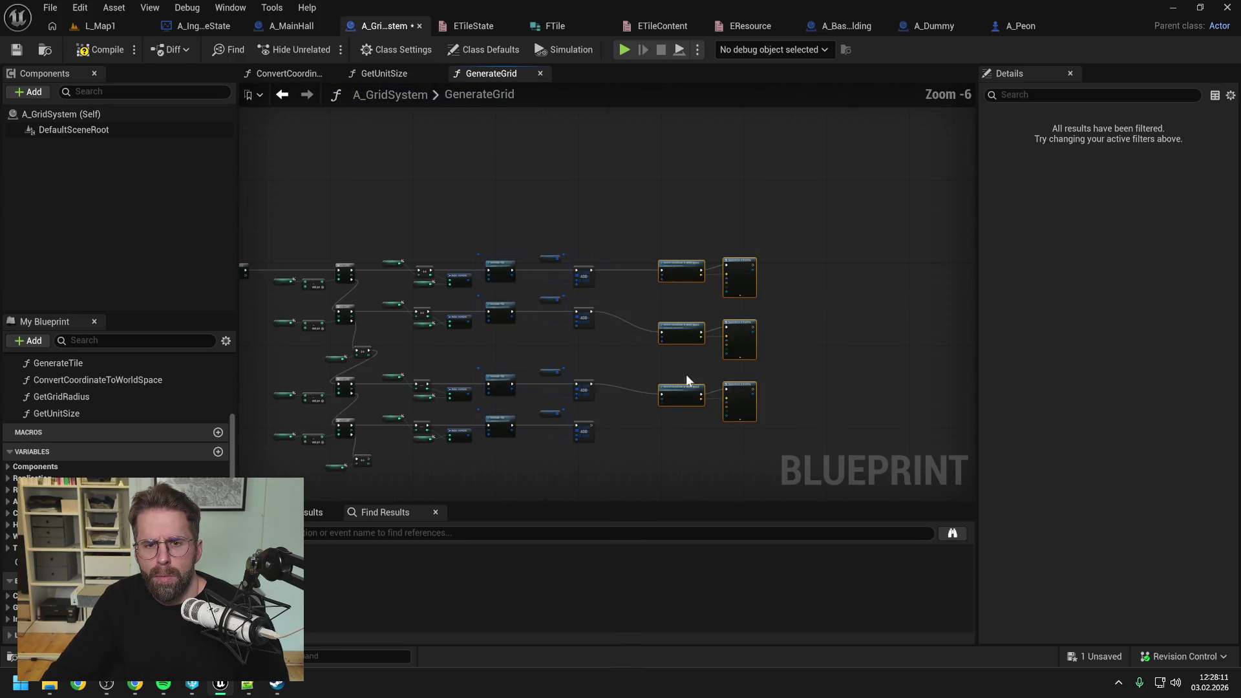
pyautogui.click(687, 380)
pyautogui.scroll(3, 585, 327)
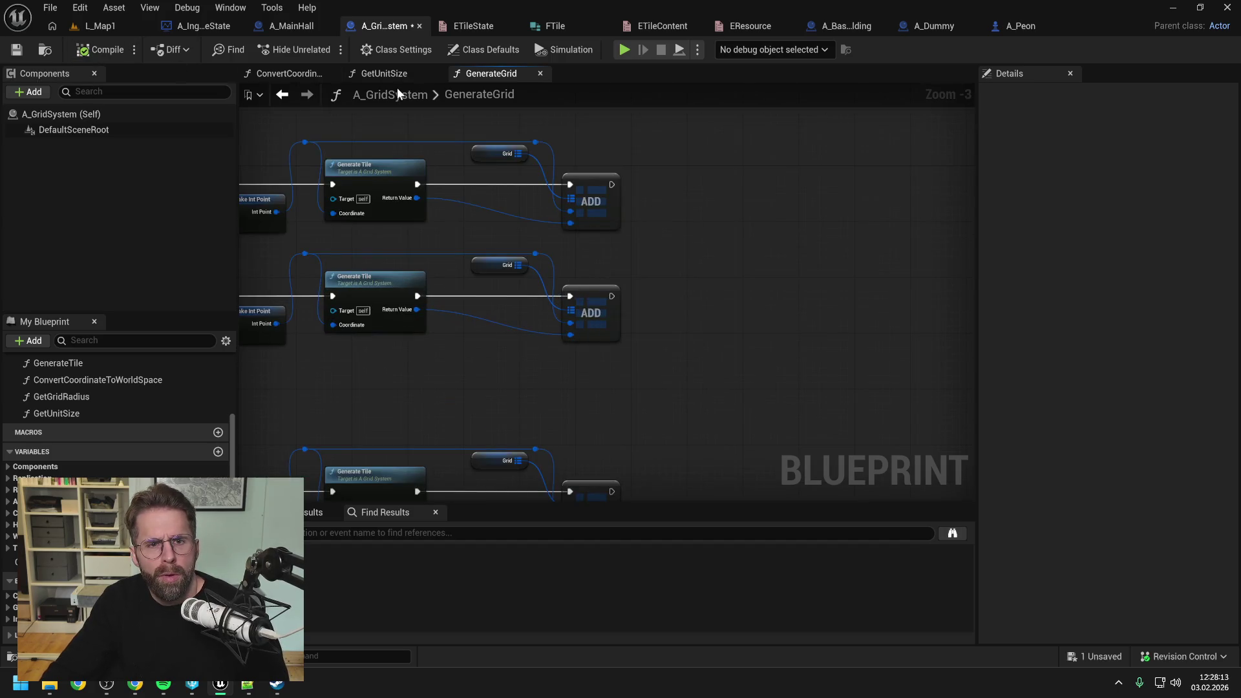
# - Save A_GridSystem and check the ConvertCoordinateToWorldSpace graph before returning to GenerateGrid's For Loops
pyautogui.hotkey('ctrl', 's')
pyautogui.click(287, 73)
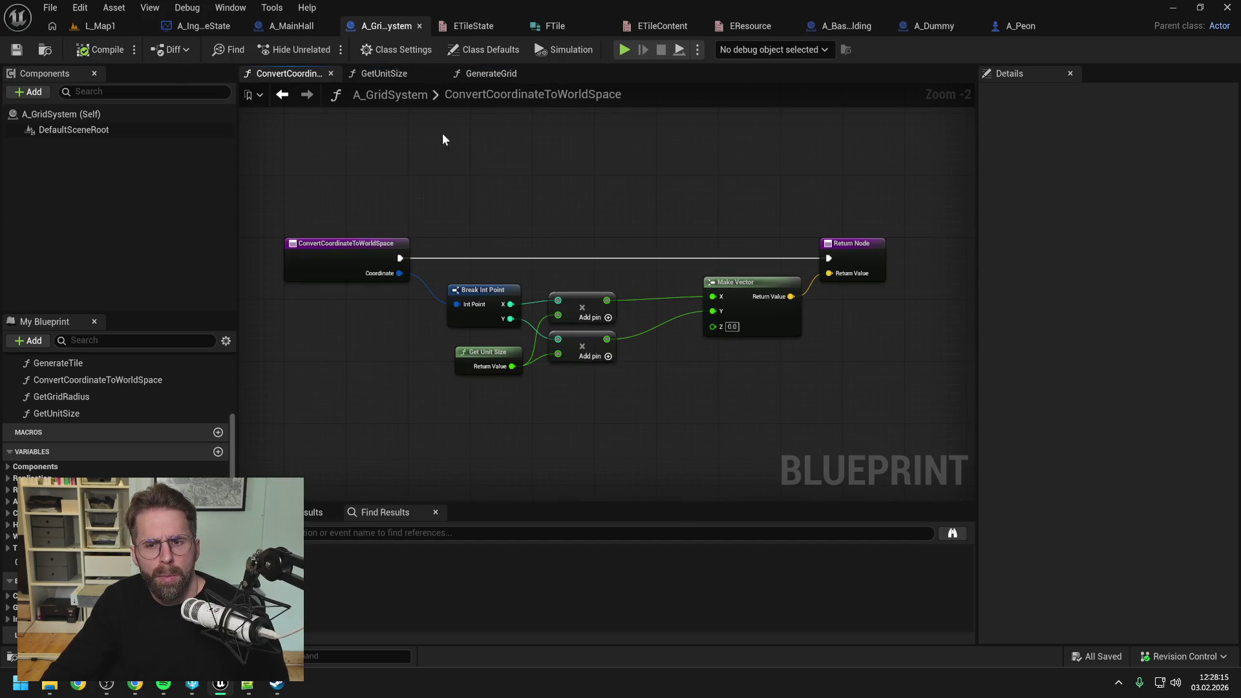
pyautogui.click(491, 74)
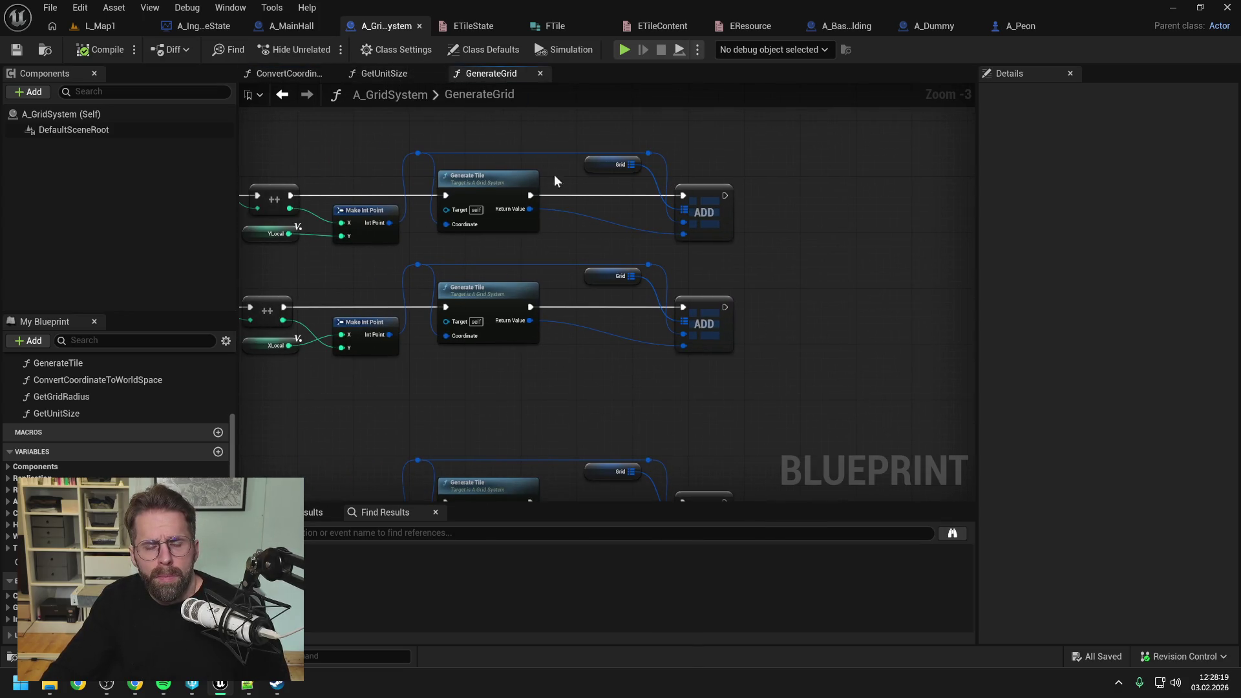
pyautogui.moveTo(524, 147); pyautogui.dragTo(673, 170)
pyautogui.moveTo(421, 169); pyautogui.dragTo(571, 172)
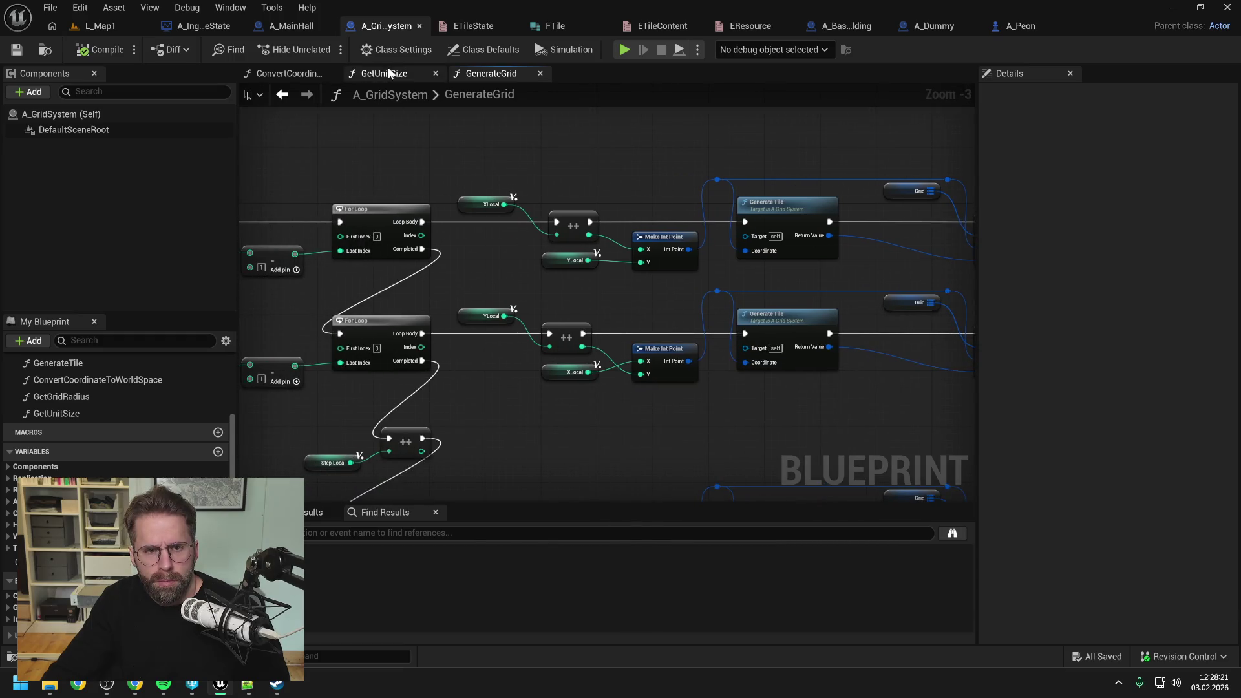
pyautogui.scroll(3, 97, 362)
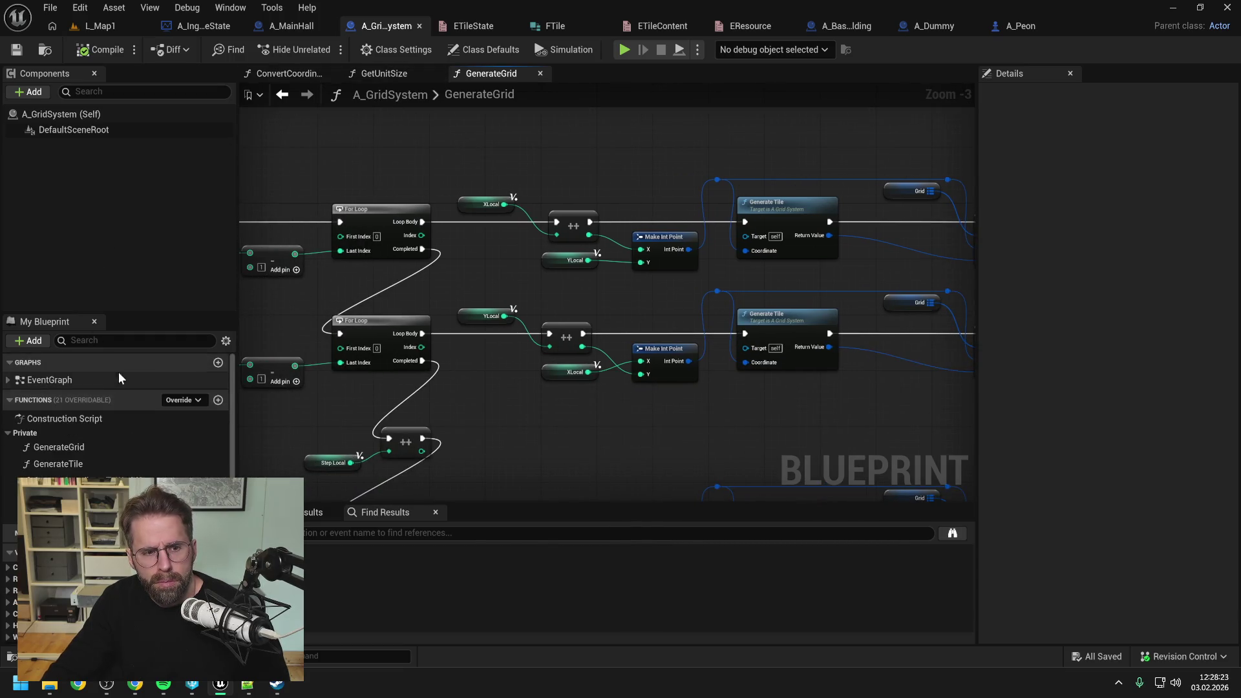
pyautogui.doubleClick(91, 379)
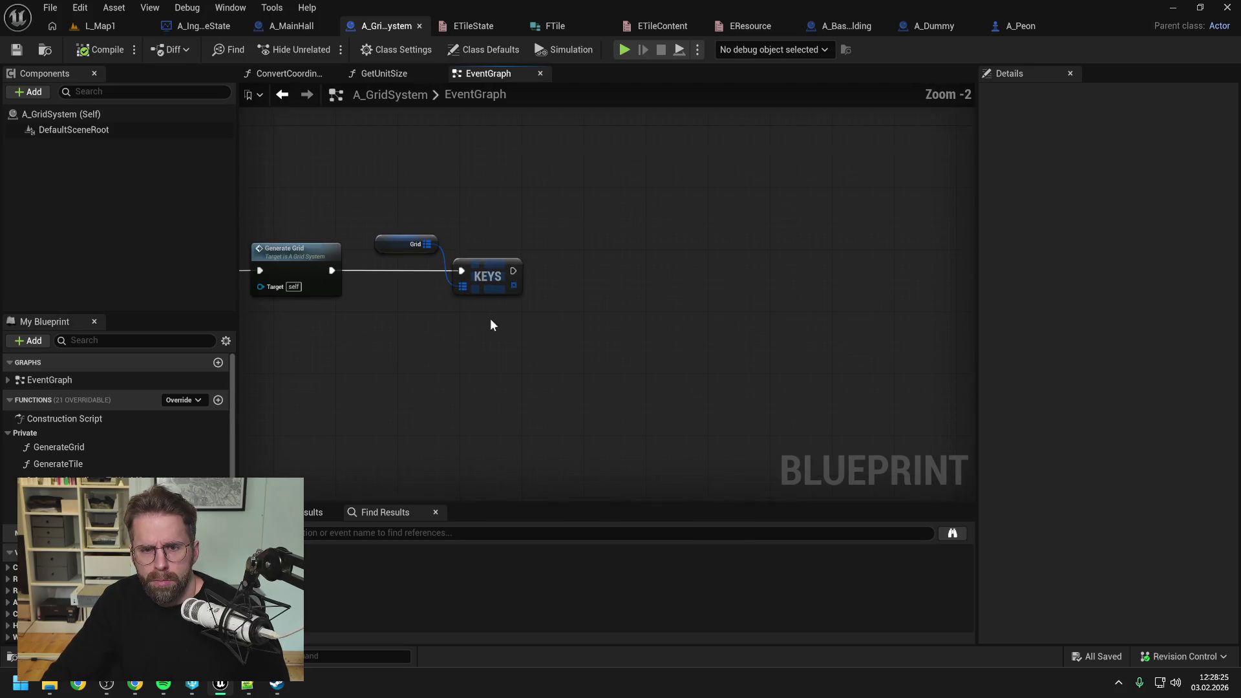
# - Add a Keys node on the Grid map, wire it into the execution flow, and loop over it with For Each Loop
pyautogui.scroll(-3, 117, 413)
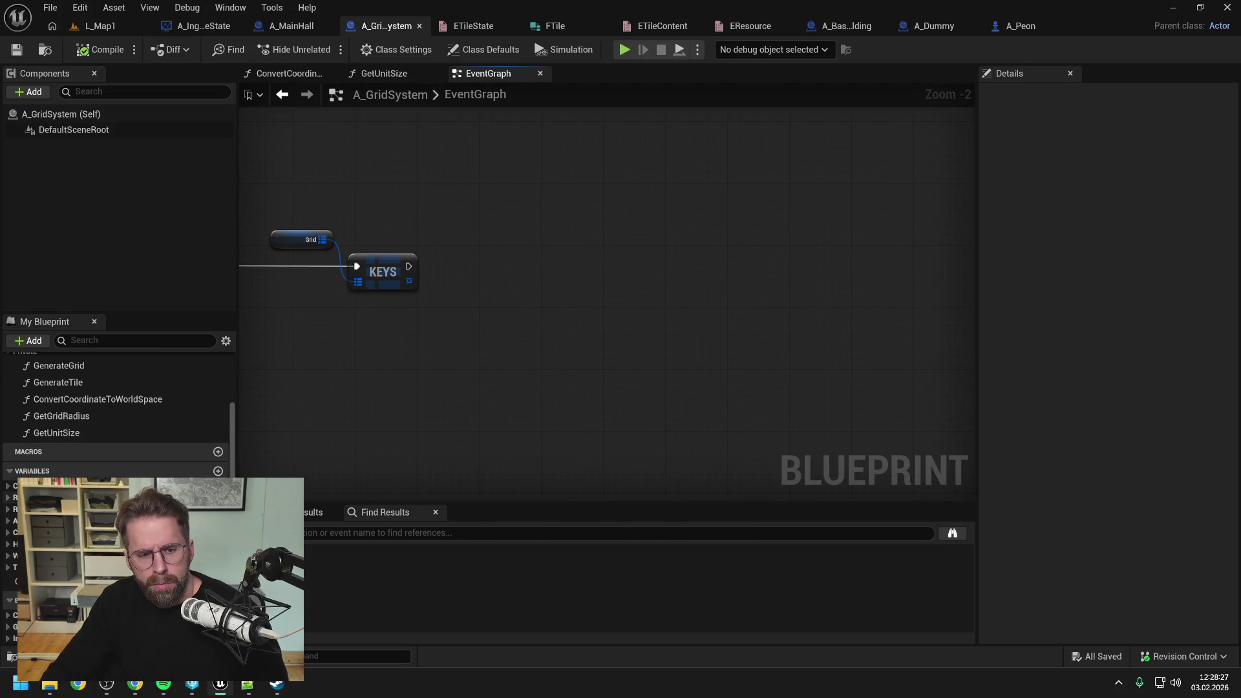
pyautogui.moveTo(38, 581)
pyautogui.mouseDown()
pyautogui.moveTo(491, 226)
pyautogui.moveTo(567, 251)
pyautogui.mouseUp()
pyautogui.write('keys')
pyautogui.press('Return')
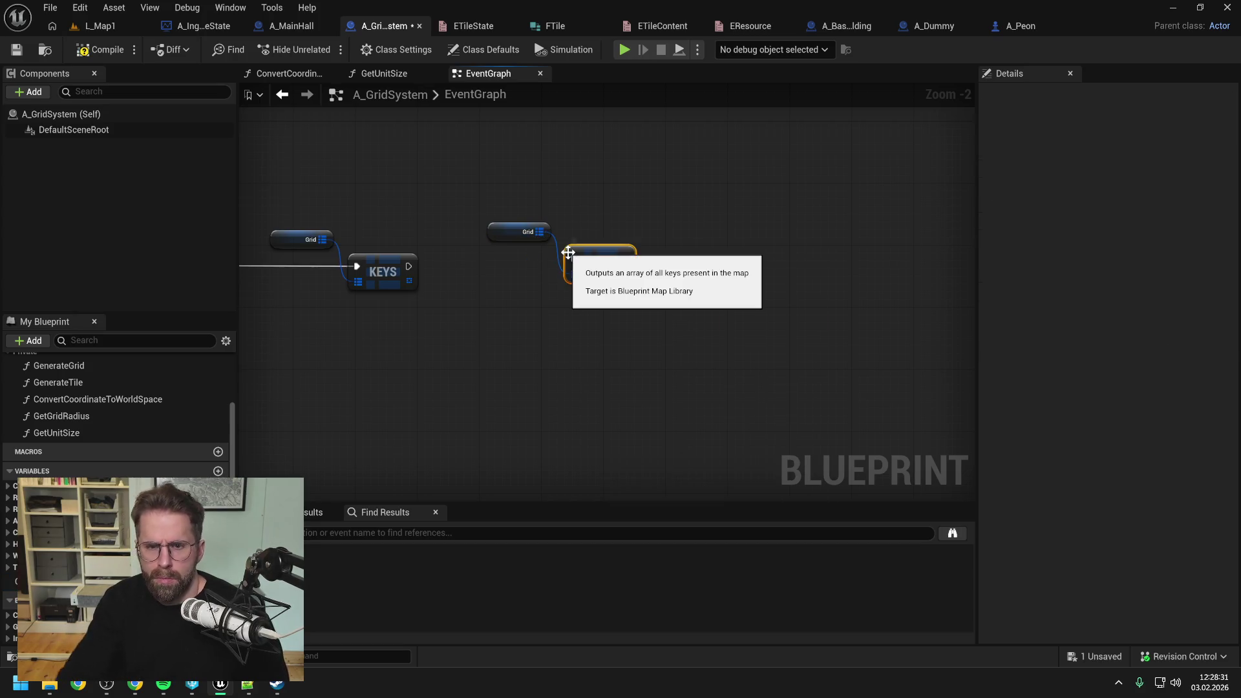
pyautogui.moveTo(407, 265); pyautogui.dragTo(575, 254)
pyautogui.moveTo(528, 304); pyautogui.dragTo(584, 307)
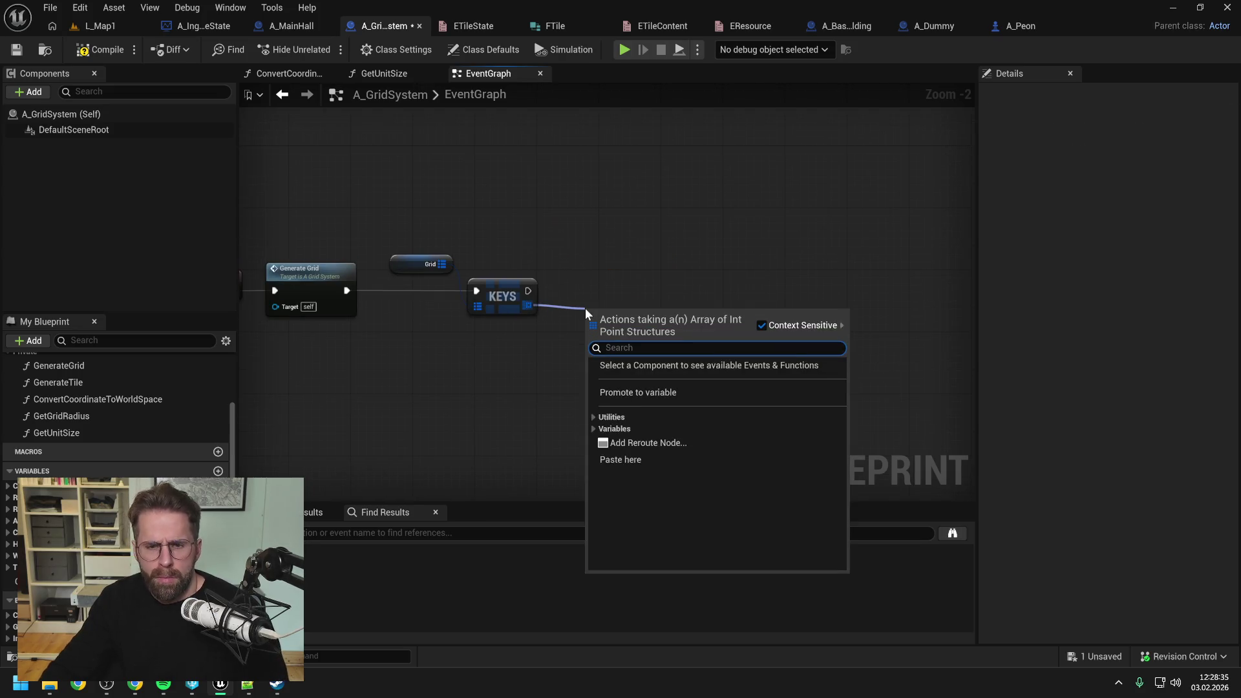
pyautogui.write('fo')
pyautogui.write('re')
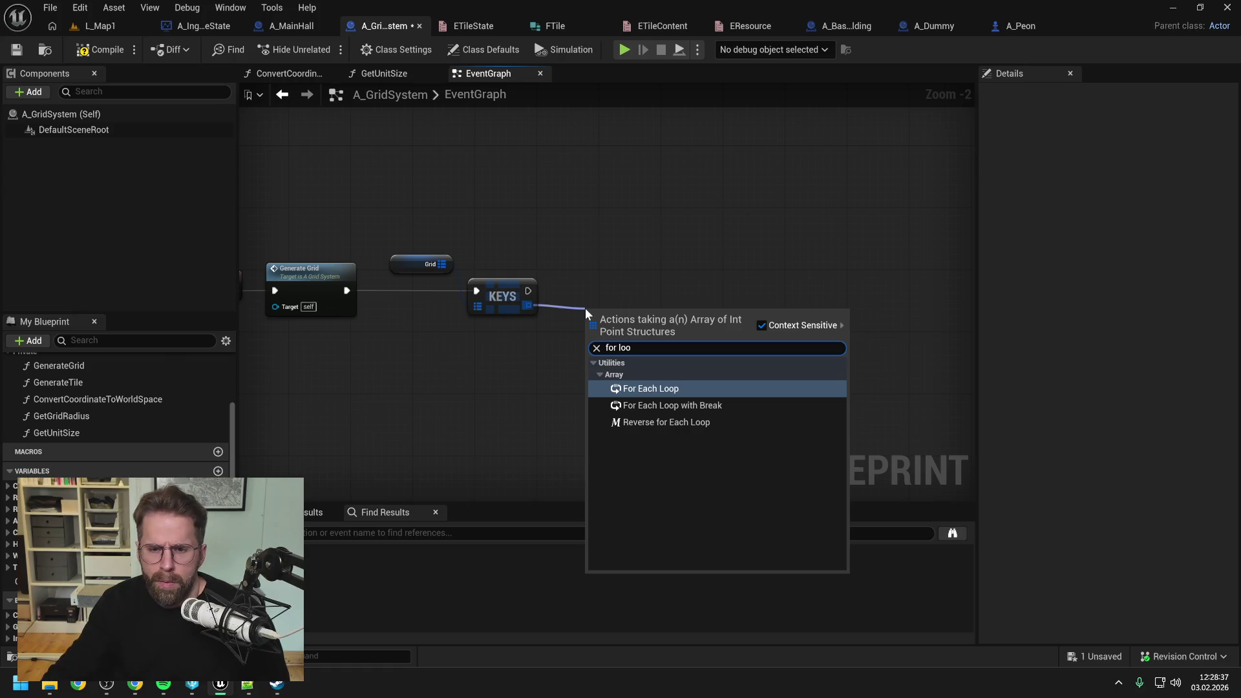
pyautogui.click(657, 387)
# - Add a Delay of 0.1 seconds driven by the loop's Loop Body
pyautogui.rightClick(731, 309)
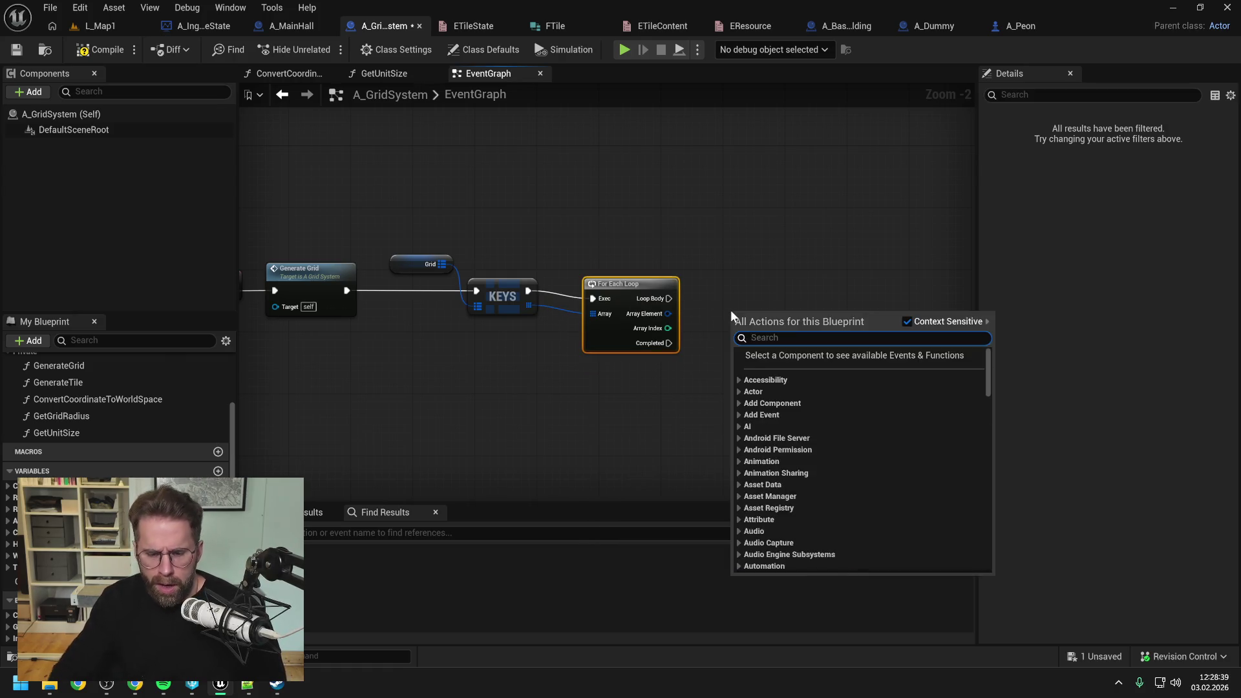
pyautogui.write('delö')
pyautogui.press('BackSpace')
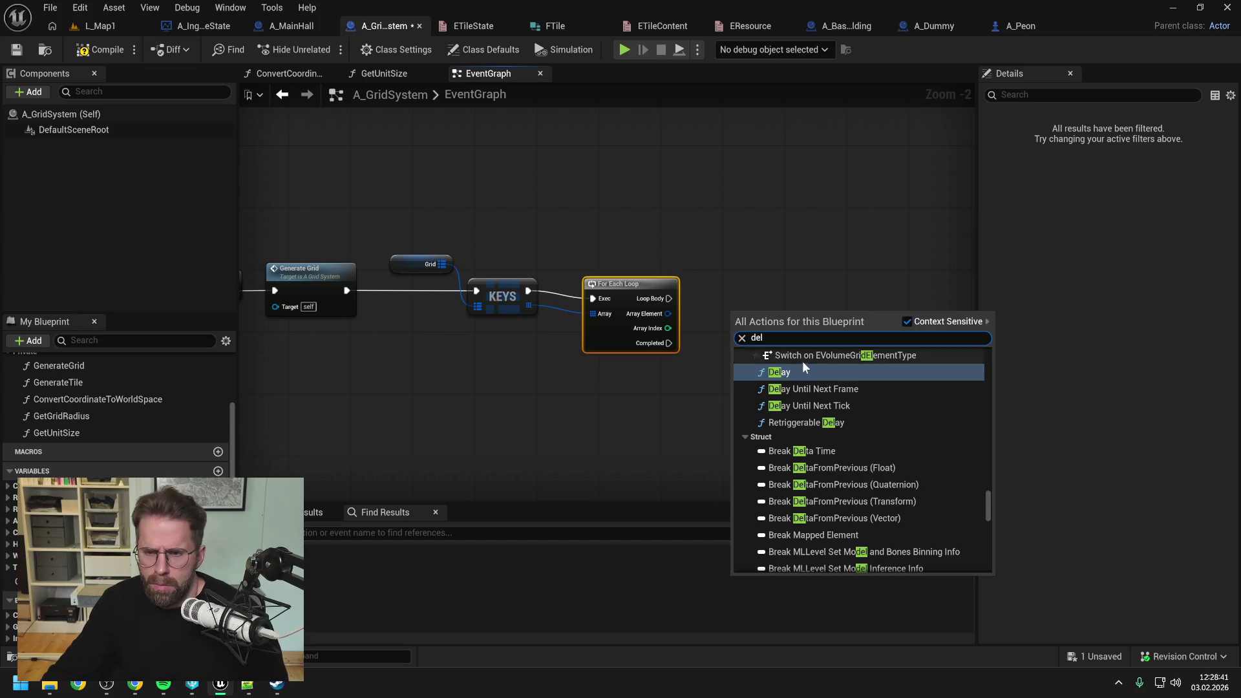
pyautogui.click(802, 360)
pyautogui.moveTo(815, 352); pyautogui.dragTo(823, 322)
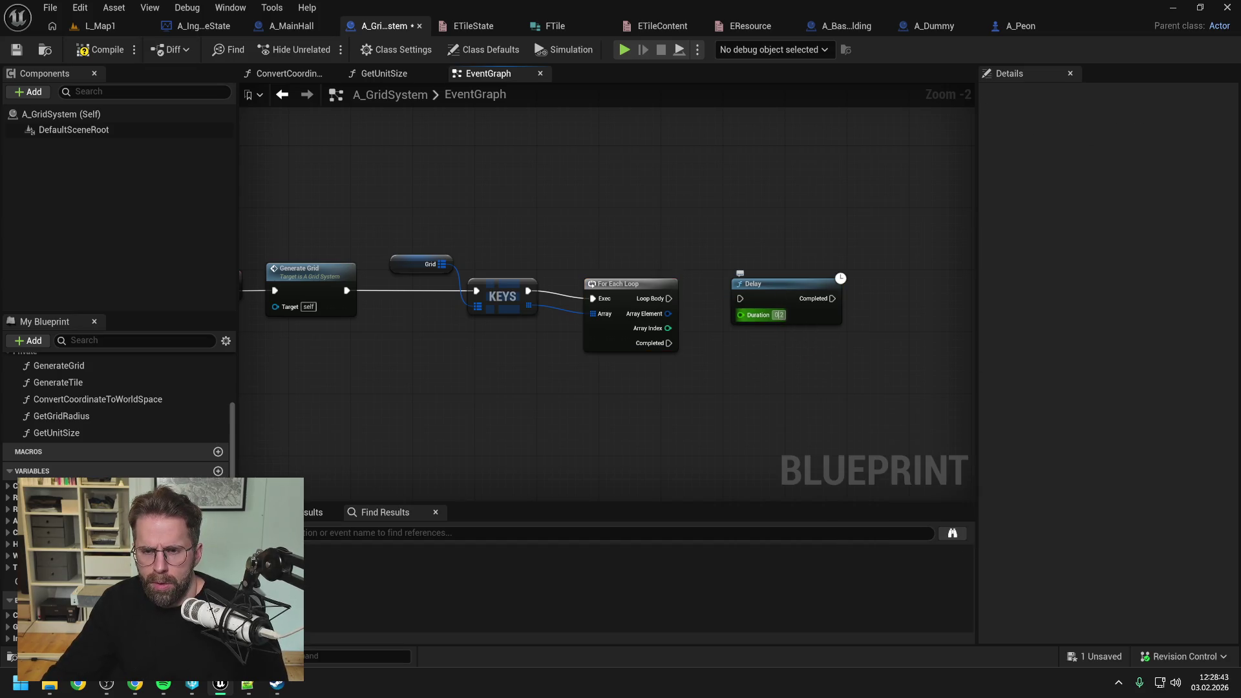
pyautogui.write('0')
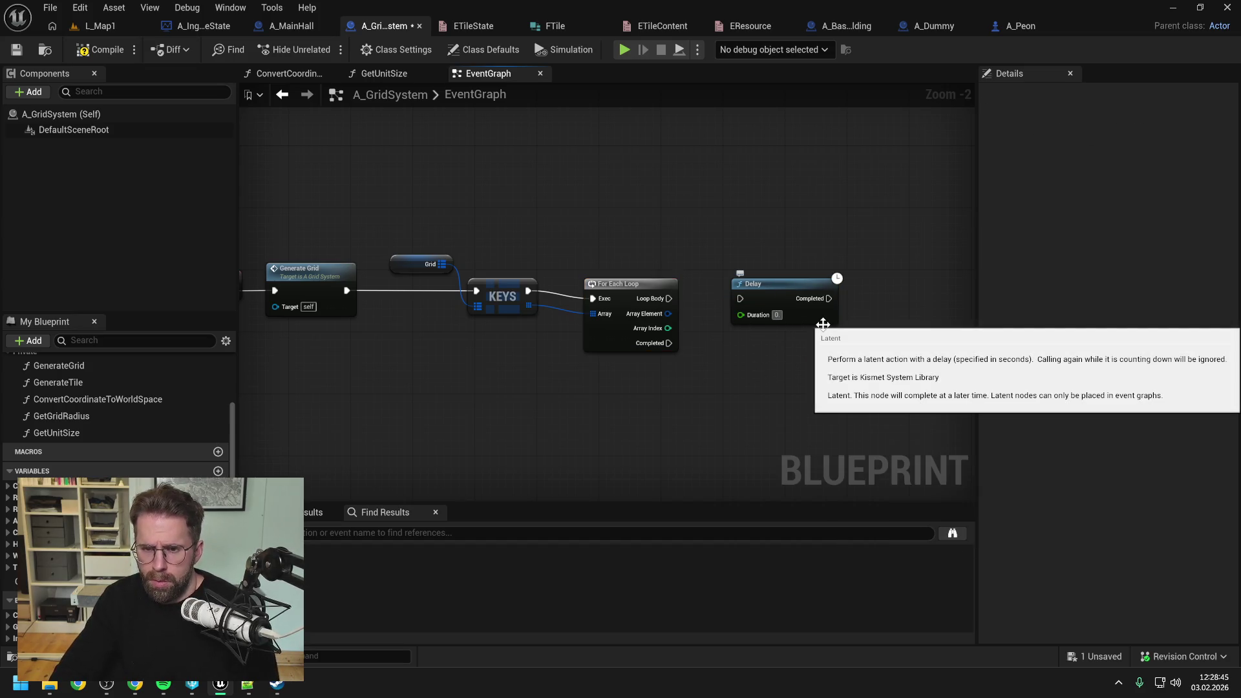
pyautogui.write('.1')
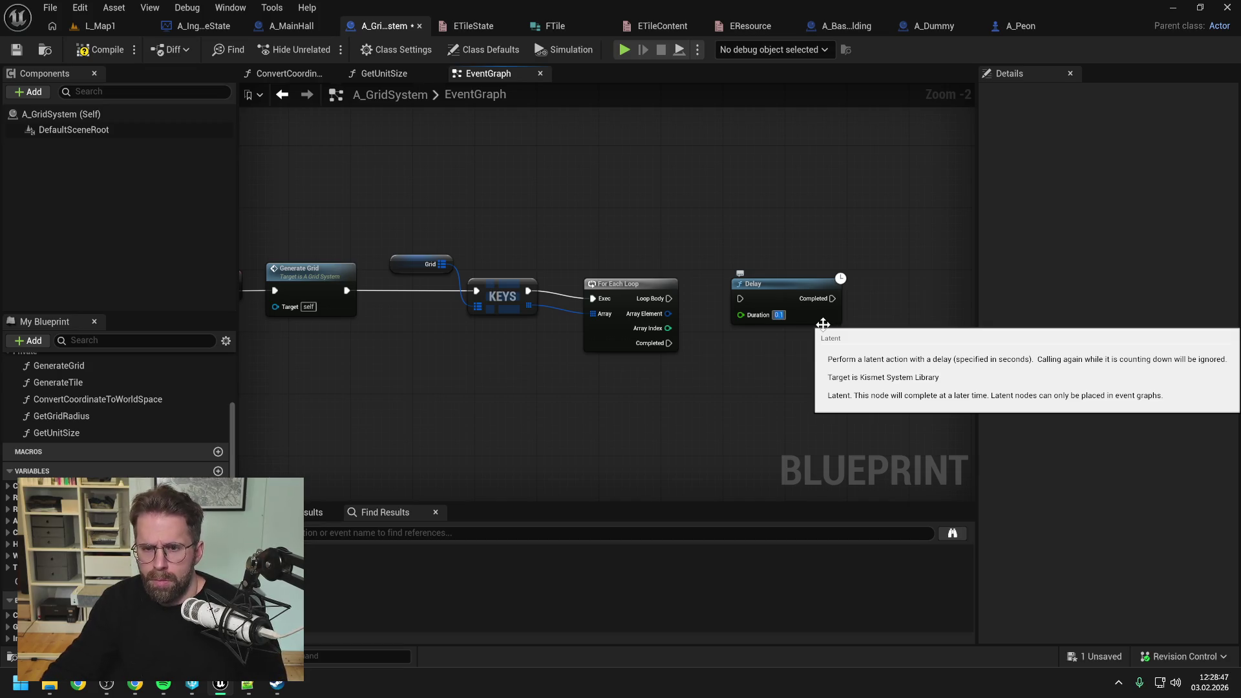
pyautogui.moveTo(668, 299); pyautogui.dragTo(739, 298)
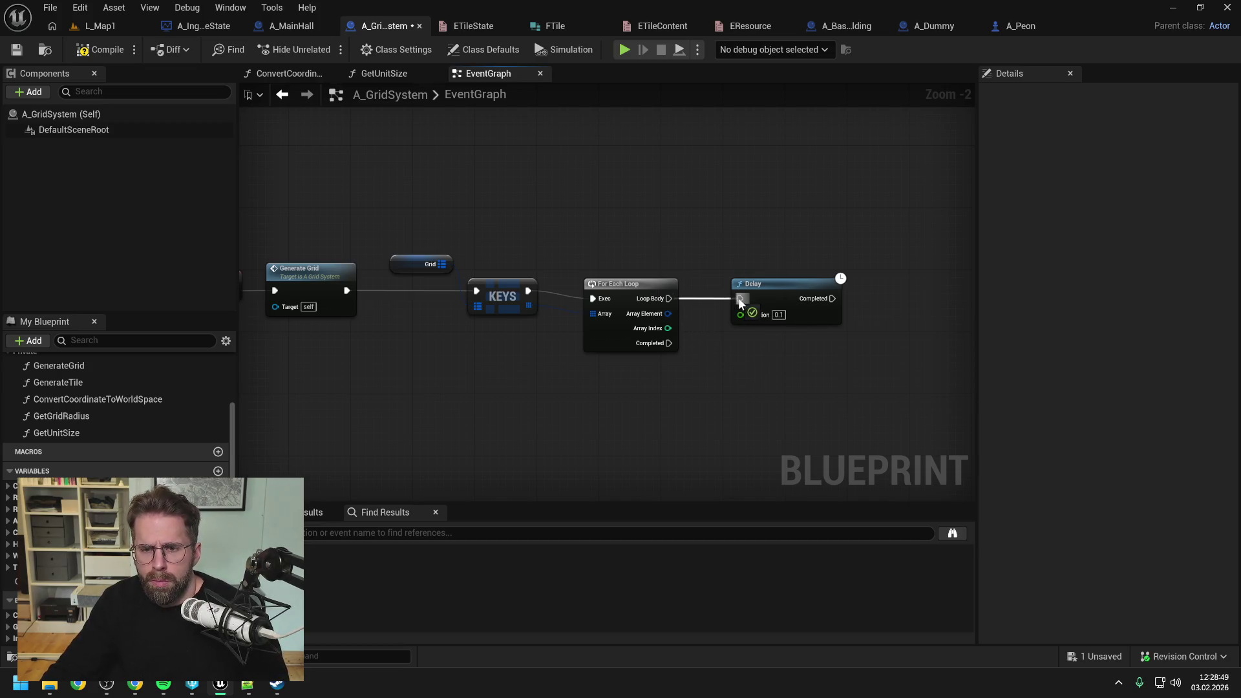
# - Paste one Convert Coordinate and SpawnActor pair after the Delay, deleting the two extra copies
pyautogui.click(645, 283)
pyautogui.moveTo(778, 259); pyautogui.dragTo(685, 266)
pyautogui.click(679, 281)
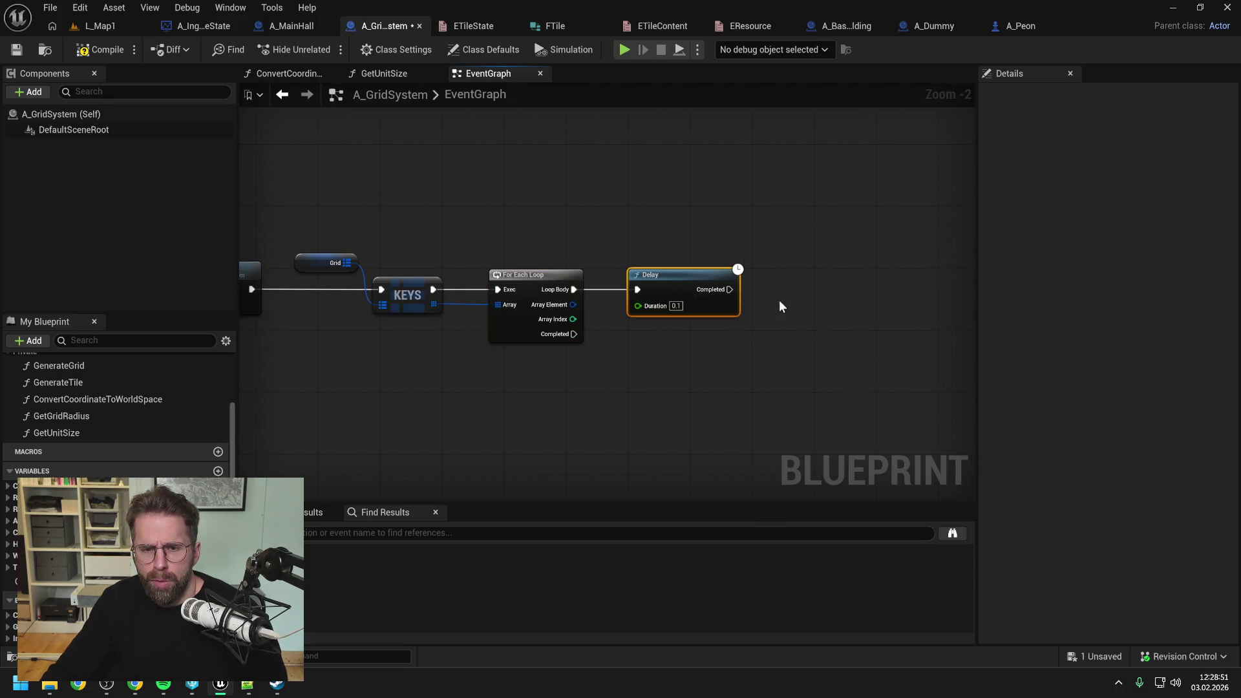
pyautogui.moveTo(779, 300); pyautogui.dragTo(742, 284)
pyautogui.hotkey('ctrl', 'v')
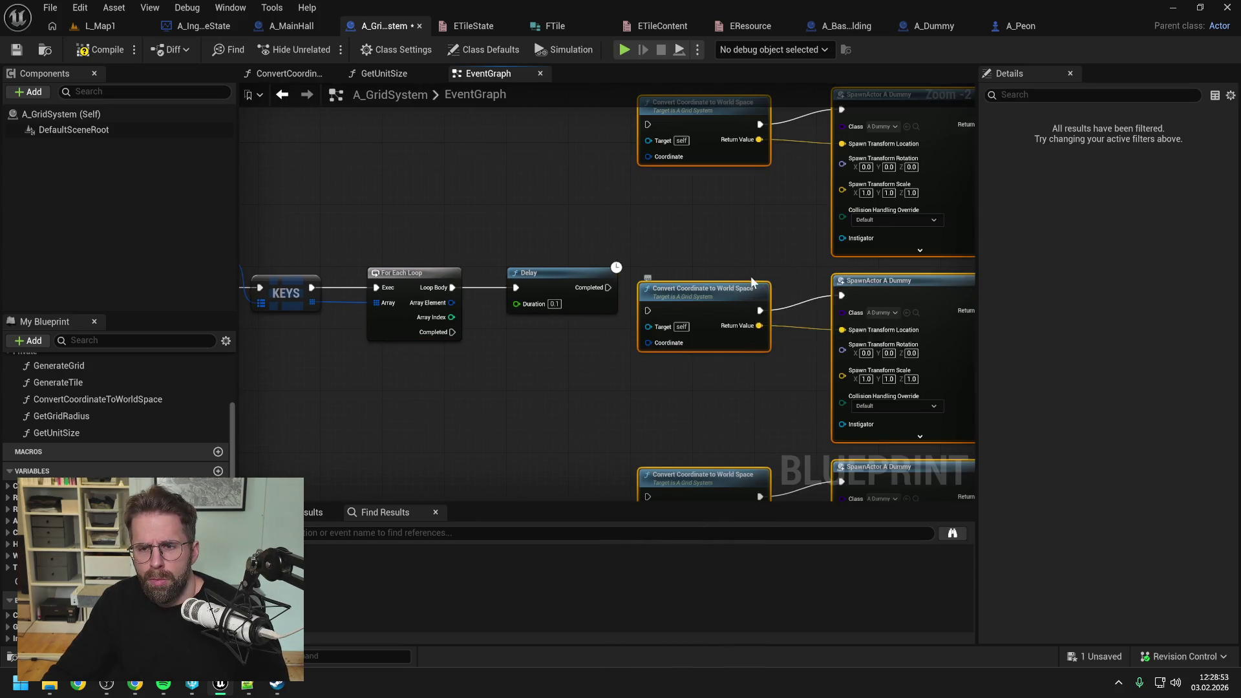
pyautogui.scroll(-2, 727, 244)
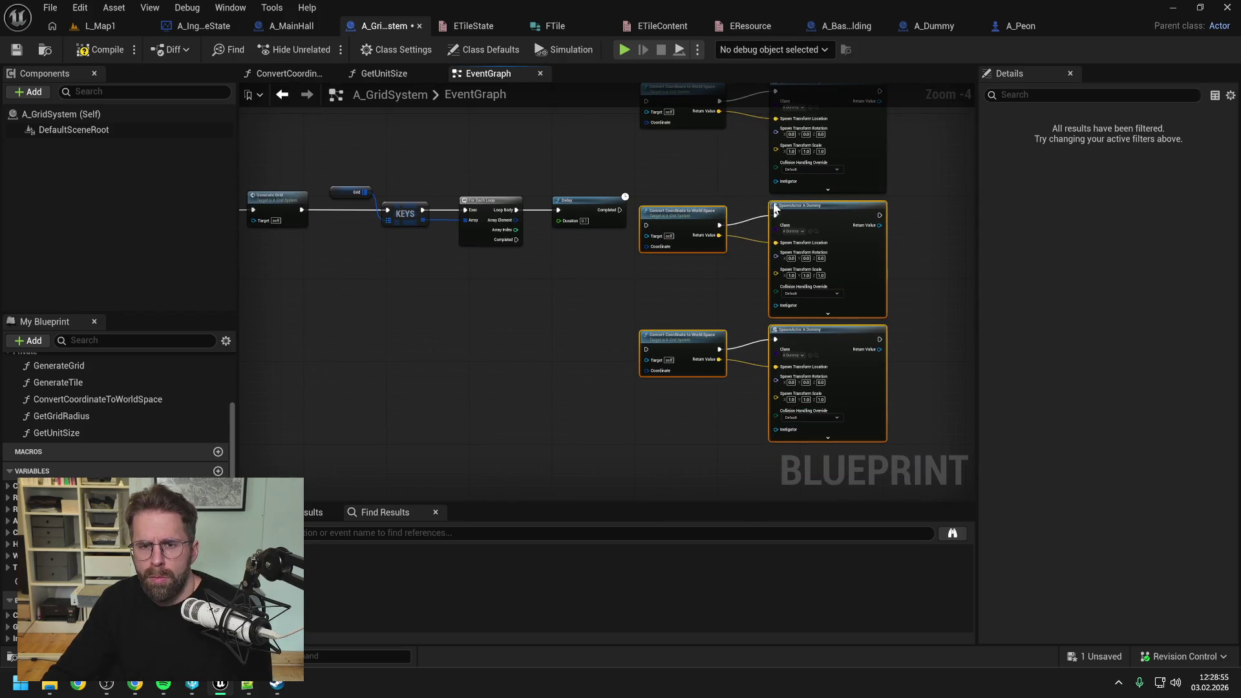
pyautogui.press('Delete')
pyautogui.moveTo(653, 122)
pyautogui.mouseDown()
pyautogui.moveTo(666, 184)
pyautogui.moveTo(744, 244)
pyautogui.moveTo(726, 262)
pyautogui.mouseUp()
pyautogui.click(646, 301)
pyautogui.scroll(2, 653, 281)
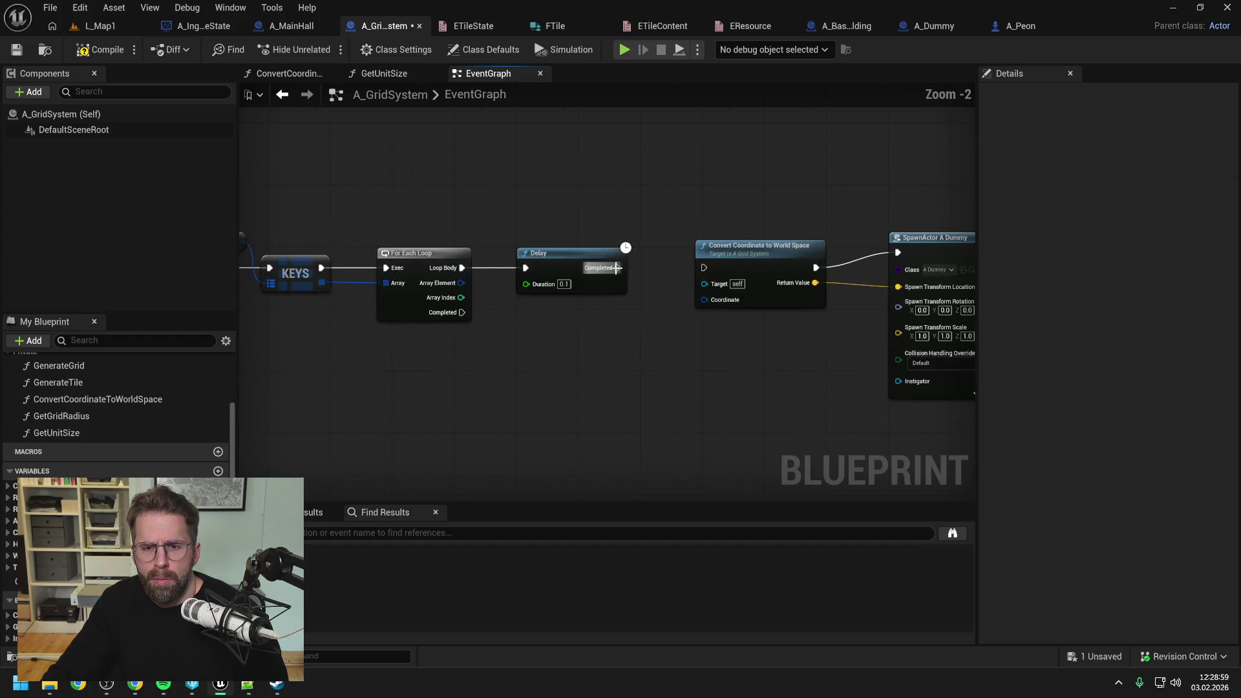
# - Wire the loop's Array Element into Convert Coordinate's Coordinate input and tidy the SpawnActor node
pyautogui.moveTo(454, 283); pyautogui.dragTo(709, 300)
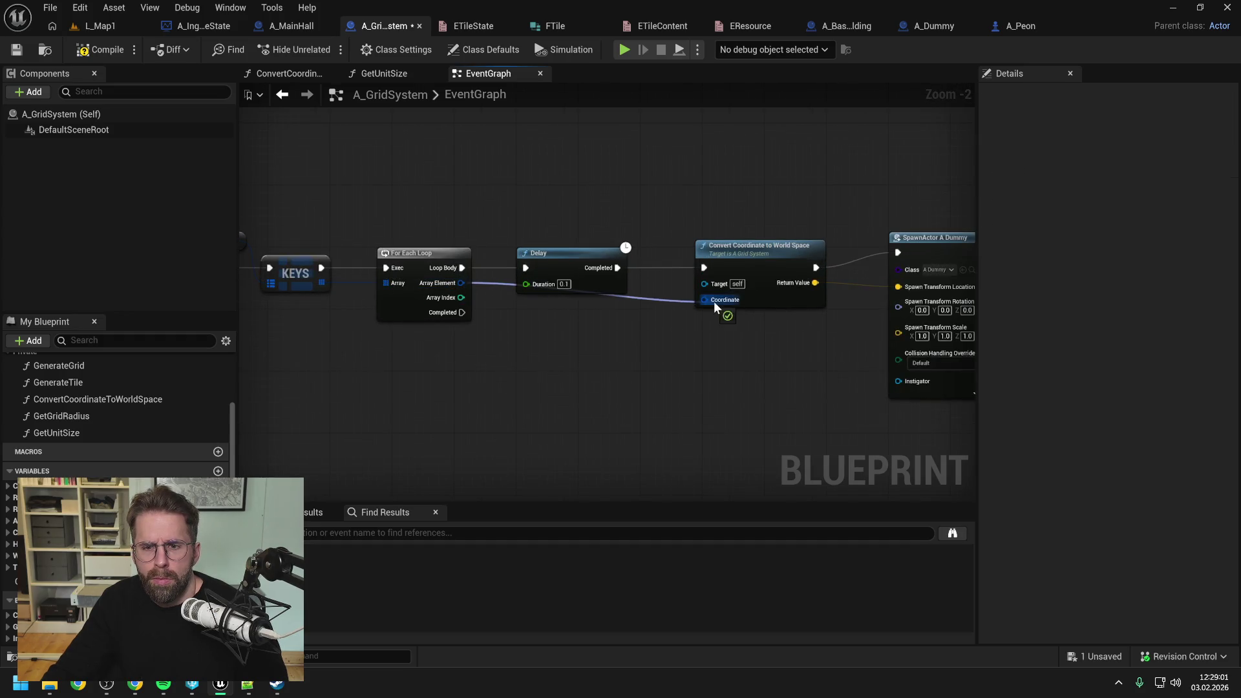
pyautogui.moveTo(800, 217); pyautogui.dragTo(800, 233)
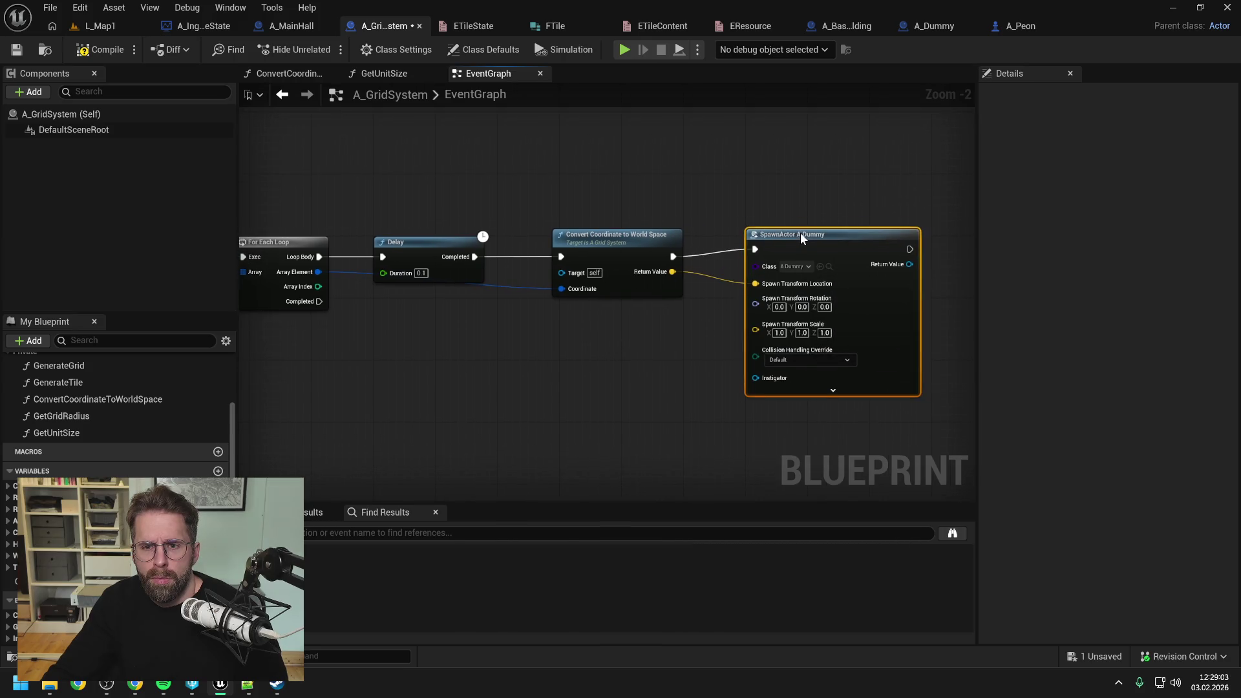
pyautogui.click(750, 204)
pyautogui.click(115, 28)
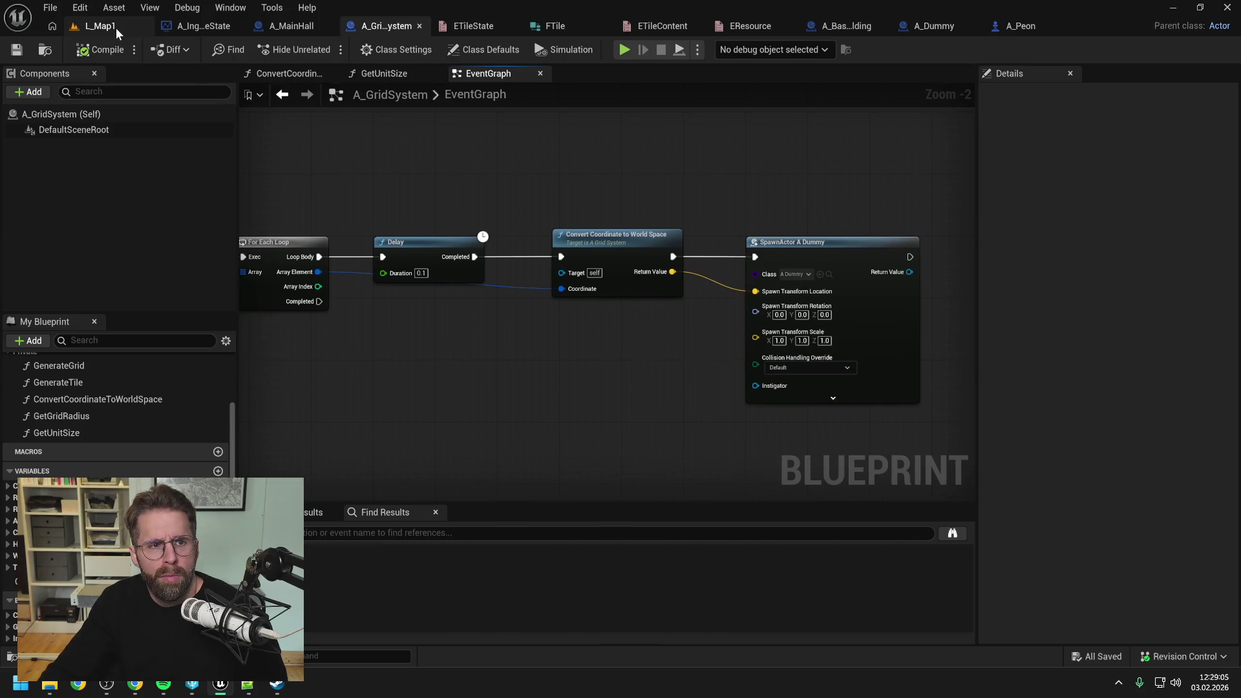
# - Play-test the level, then add a breakpoint on the For Each Loop in the A_GridSystem EventGraph
pyautogui.hotkey('alt', 'p')
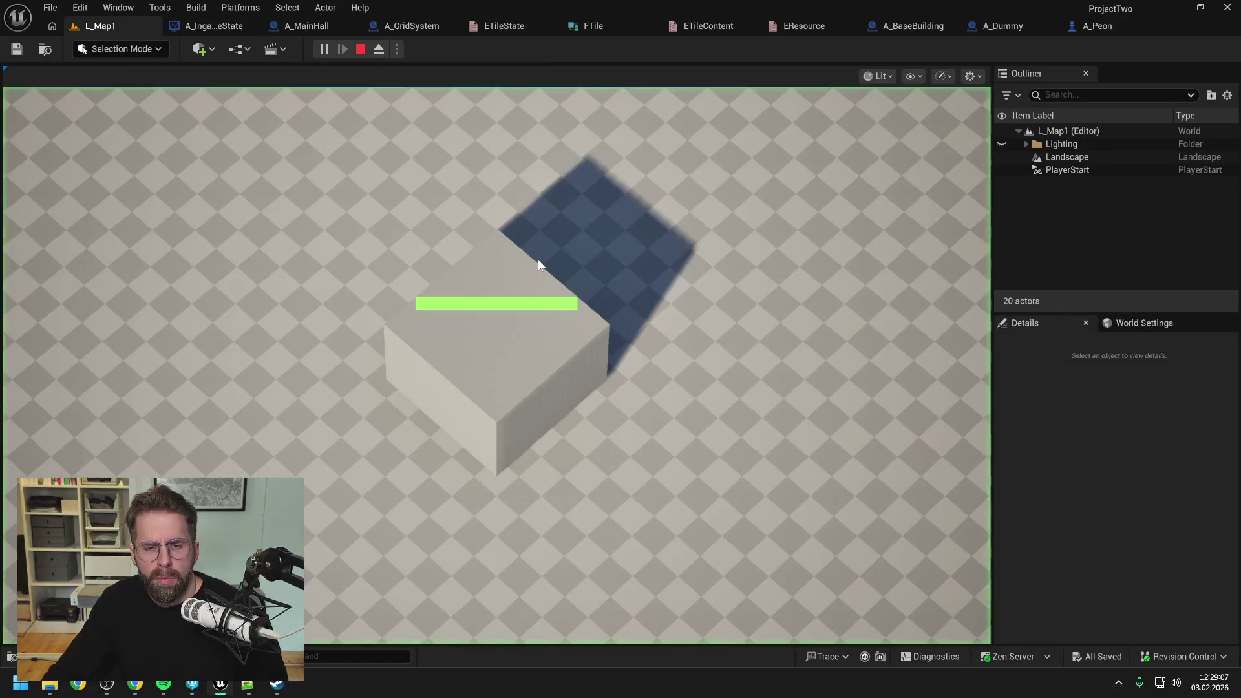
pyautogui.scroll(-2, 569, 264)
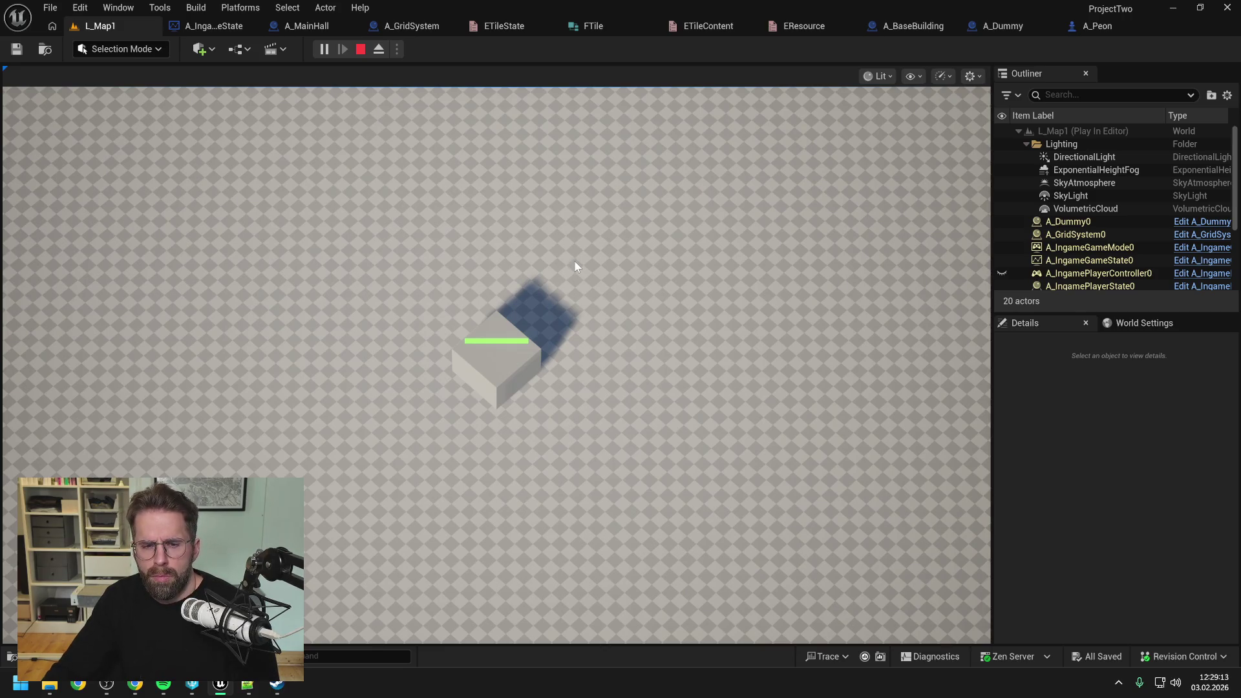
pyautogui.press('Escape')
pyautogui.click(396, 26)
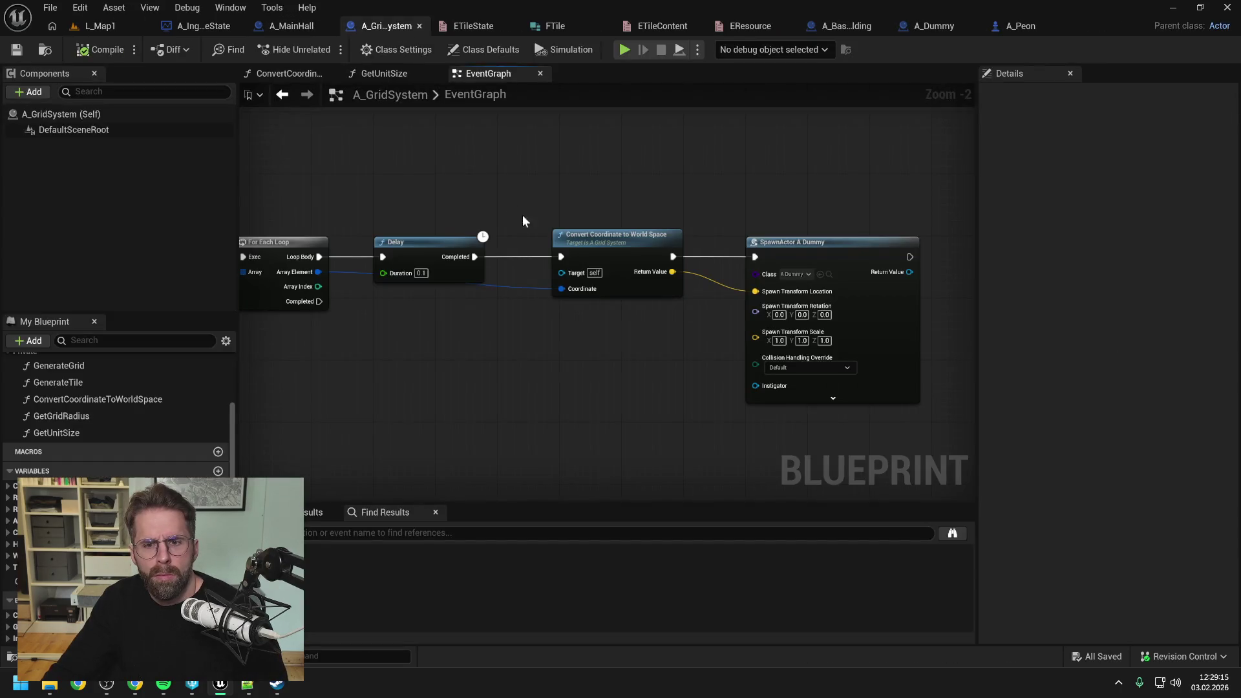
pyautogui.press('F9')
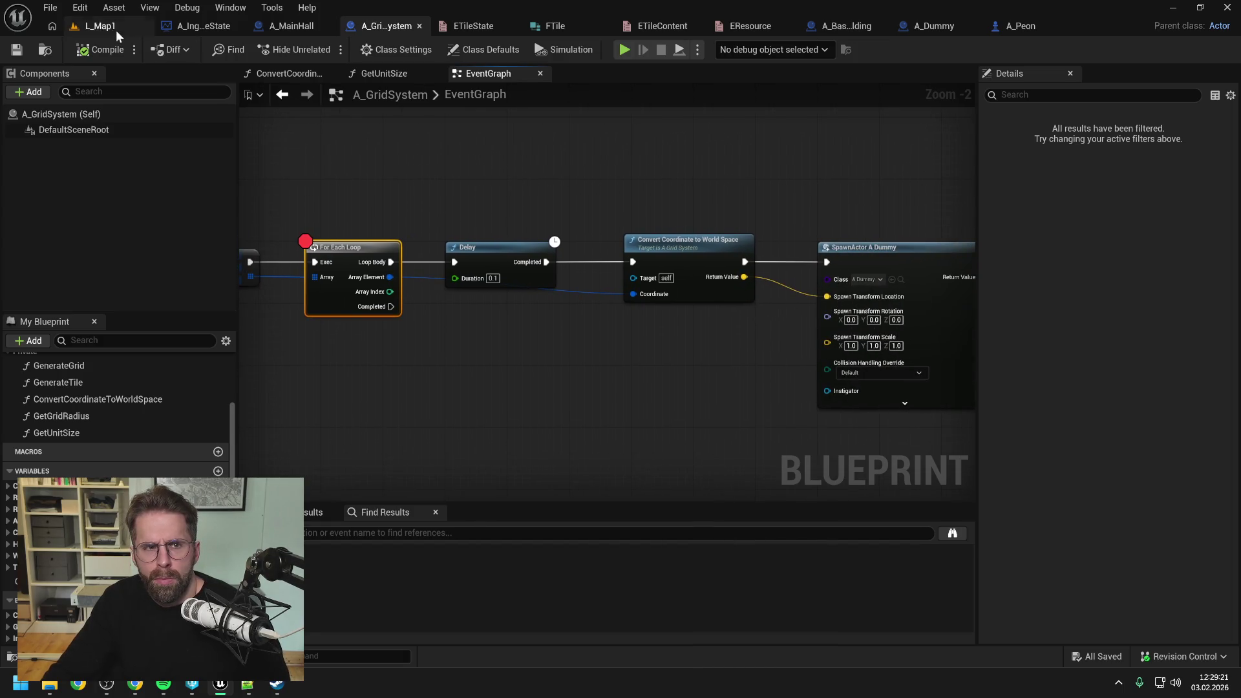
# - Simulate L_Map1 against the breakpoint, inspect later graph nodes, then stop the simulation
pyautogui.click(91, 25)
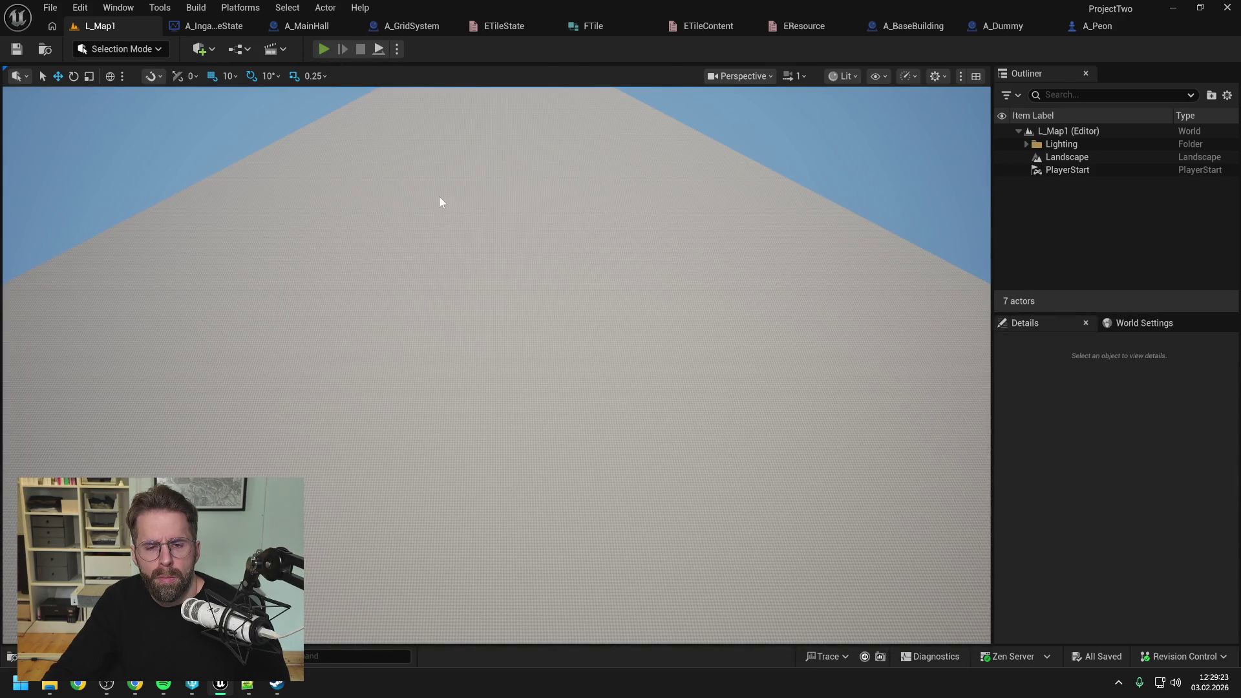
pyautogui.hotkey('alt', 's')
pyautogui.moveTo(472, 293)
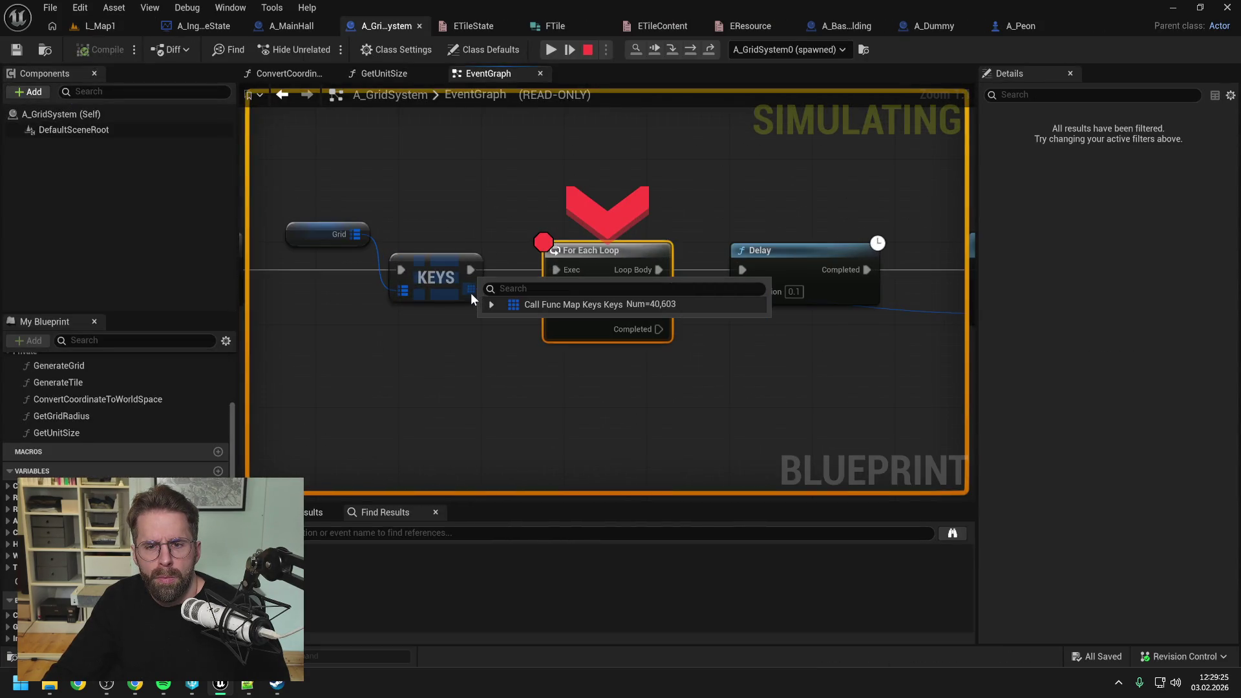
pyautogui.moveTo(805, 181); pyautogui.dragTo(568, 171)
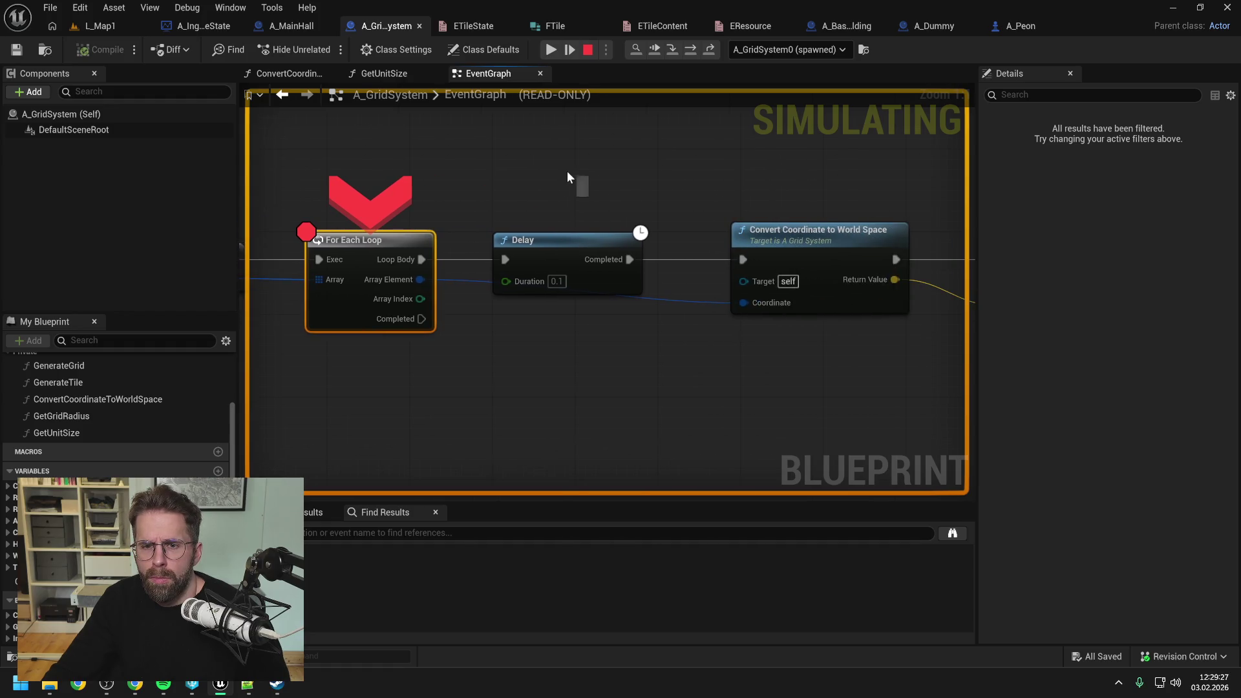
pyautogui.click(585, 54)
# - Pull the Delay off the exec chain, wire Loop Body straight into Convert Coordinate, and save
pyautogui.scroll(-4, 650, 191)
pyautogui.moveTo(651, 202)
pyautogui.mouseDown()
pyautogui.moveTo(545, 213)
pyautogui.moveTo(558, 275)
pyautogui.mouseUp()
pyautogui.click(442, 222)
pyautogui.moveTo(460, 230); pyautogui.dragTo(624, 230)
pyautogui.click(562, 195)
pyautogui.hotkey('ctrl', 's')
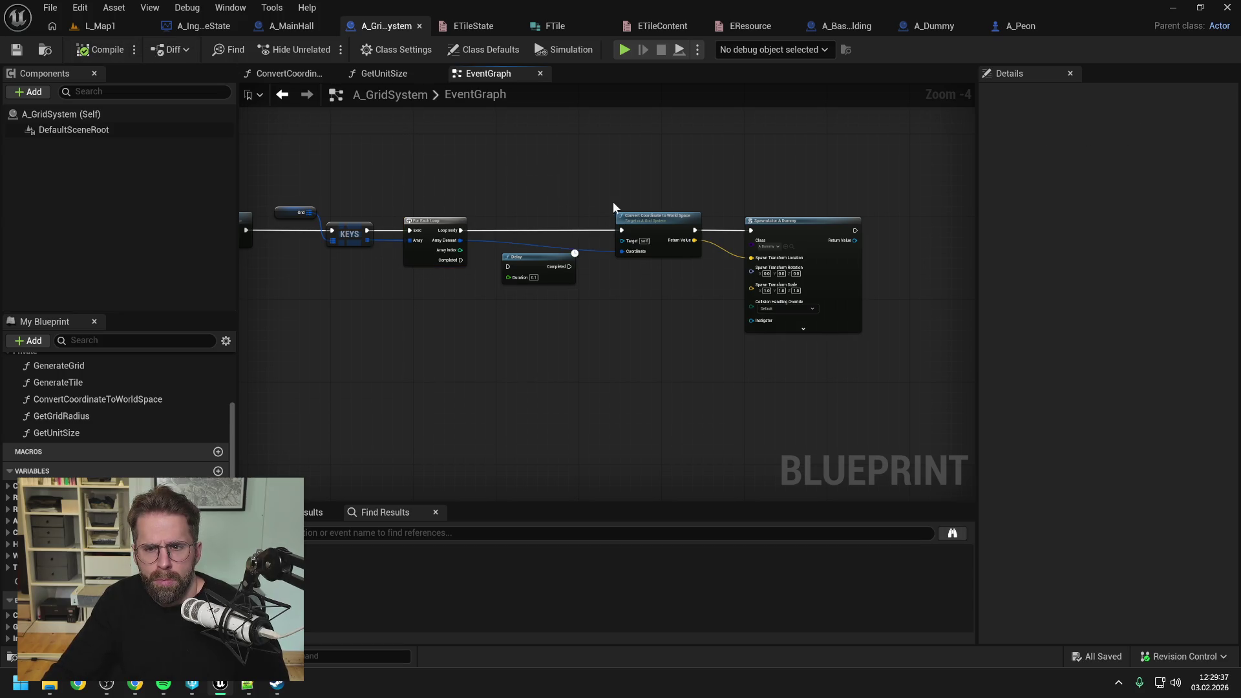
pyautogui.click(121, 25)
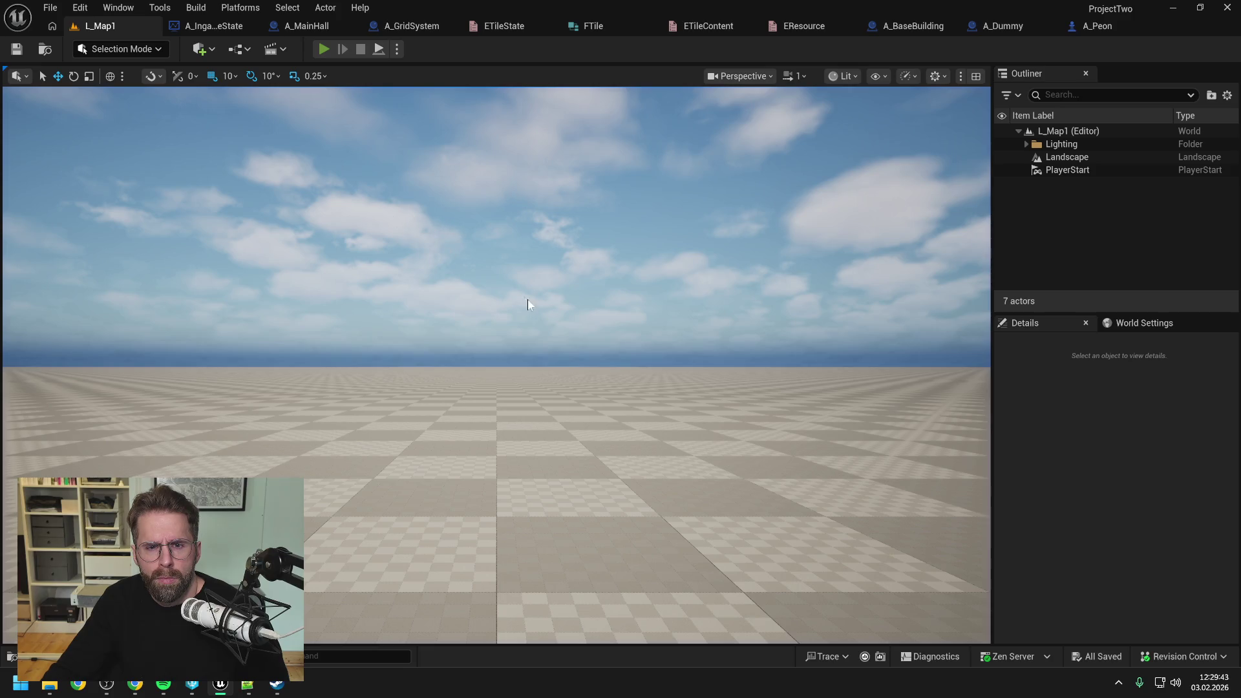
# - Play L_Map1, eject with F8 to look beneath the building, and confirm 40,622 actors spawned
pyautogui.hotkey('alt', 'p')
pyautogui.scroll(-5, 623, 279)
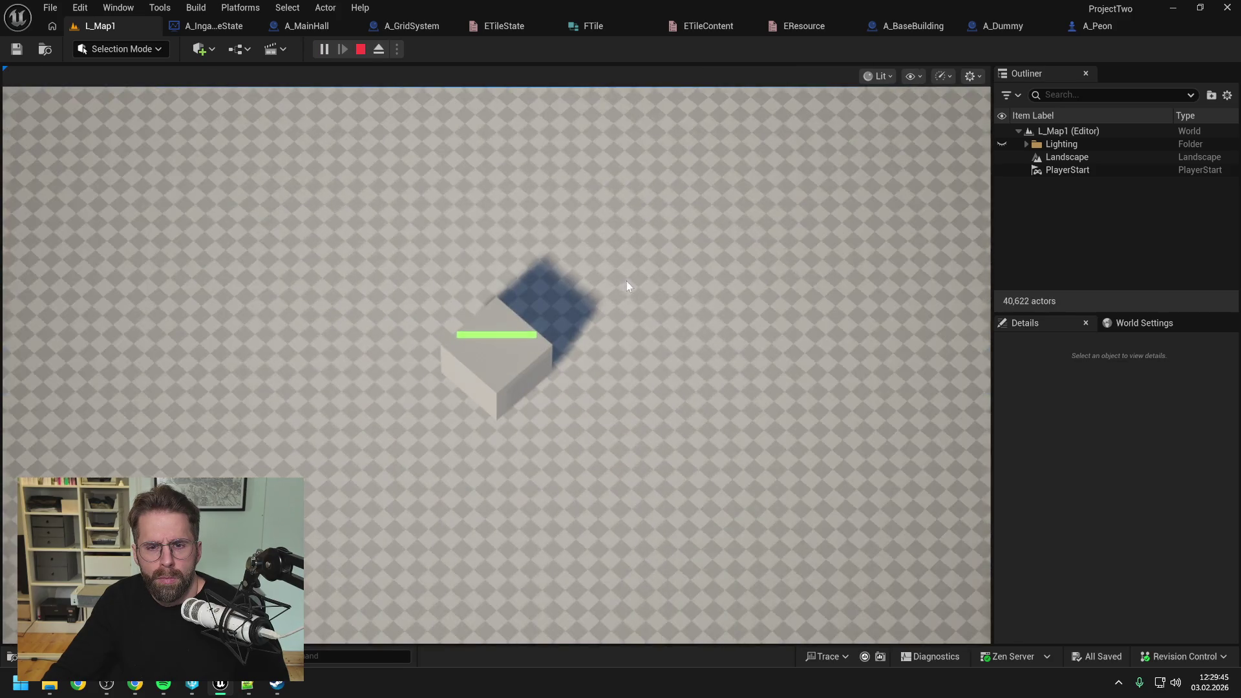
pyautogui.scroll(5, 629, 283)
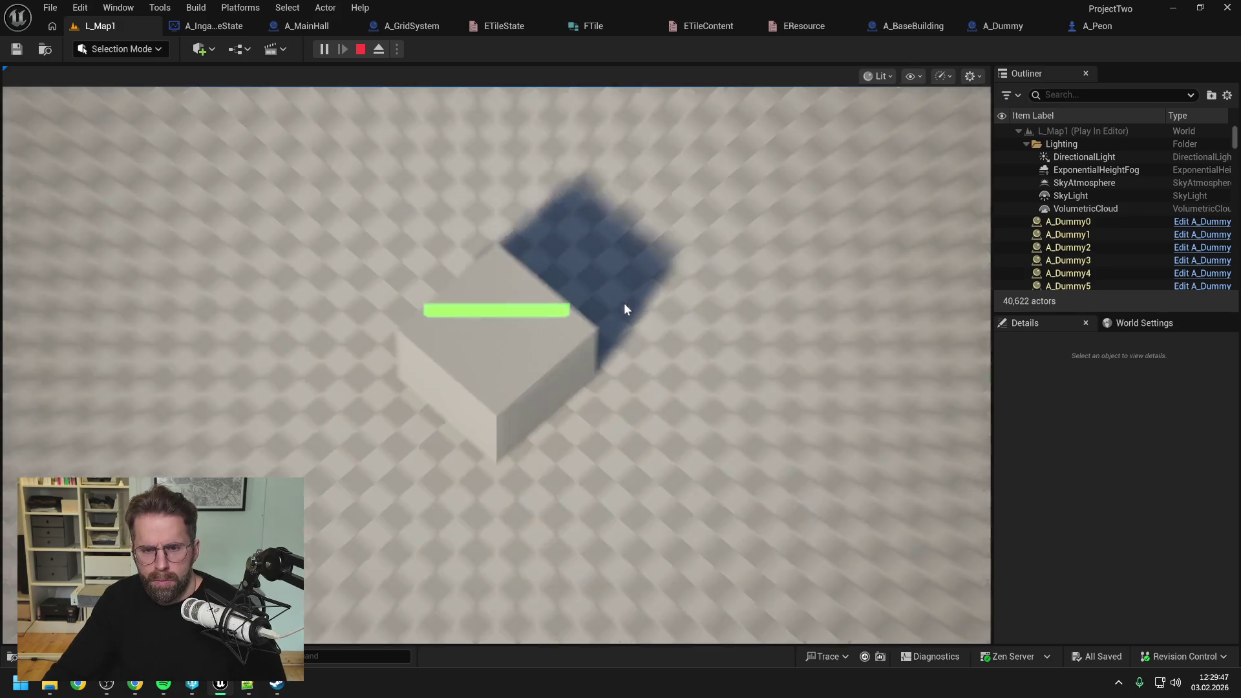
pyautogui.scroll(3, 627, 302)
pyautogui.press('F8')
pyautogui.moveTo(630, 297)
pyautogui.mouseDown()
pyautogui.moveTo(630, 149)
pyautogui.moveTo(630, 161)
pyautogui.mouseUp()
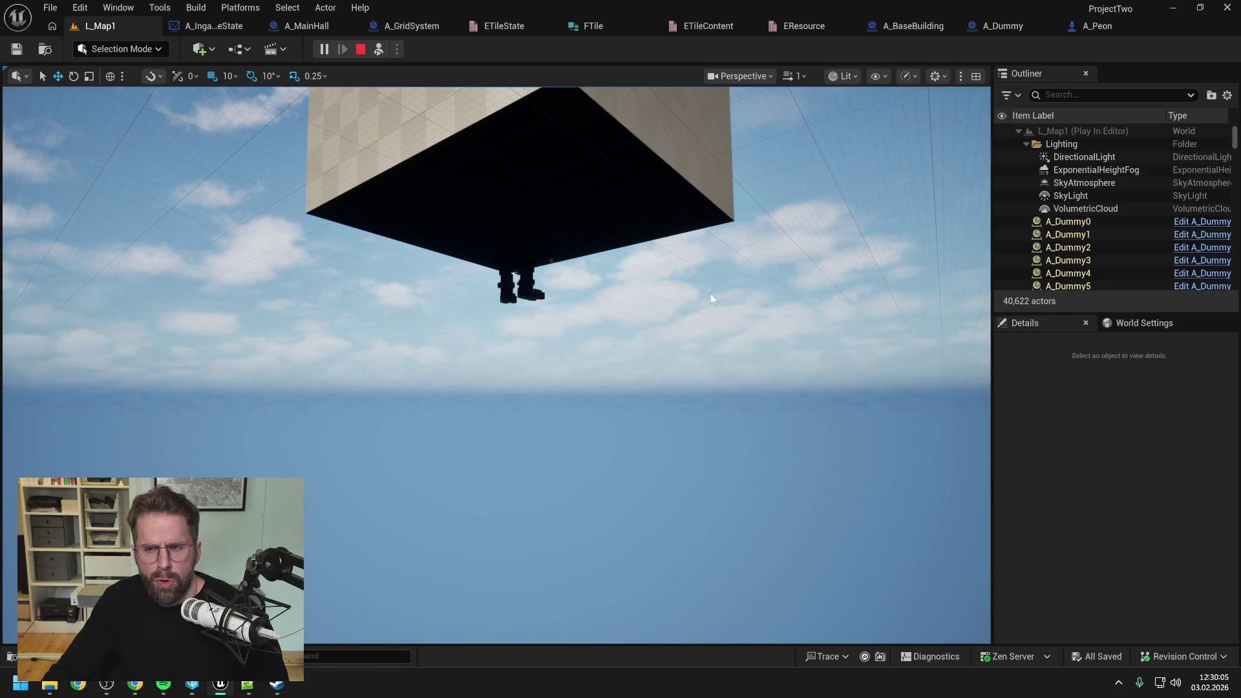
pyautogui.scroll(-8, 1080, 235)
pyautogui.scroll(-3, 1083, 241)
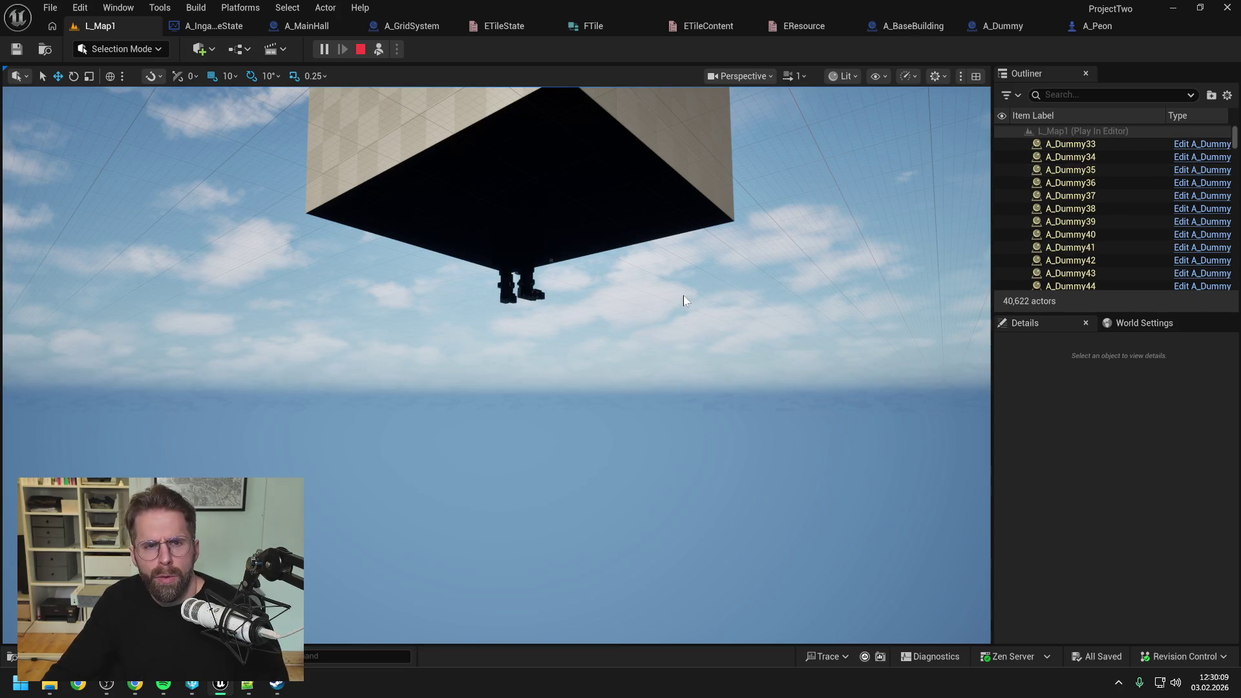
pyautogui.press('Escape')
pyautogui.click(406, 31)
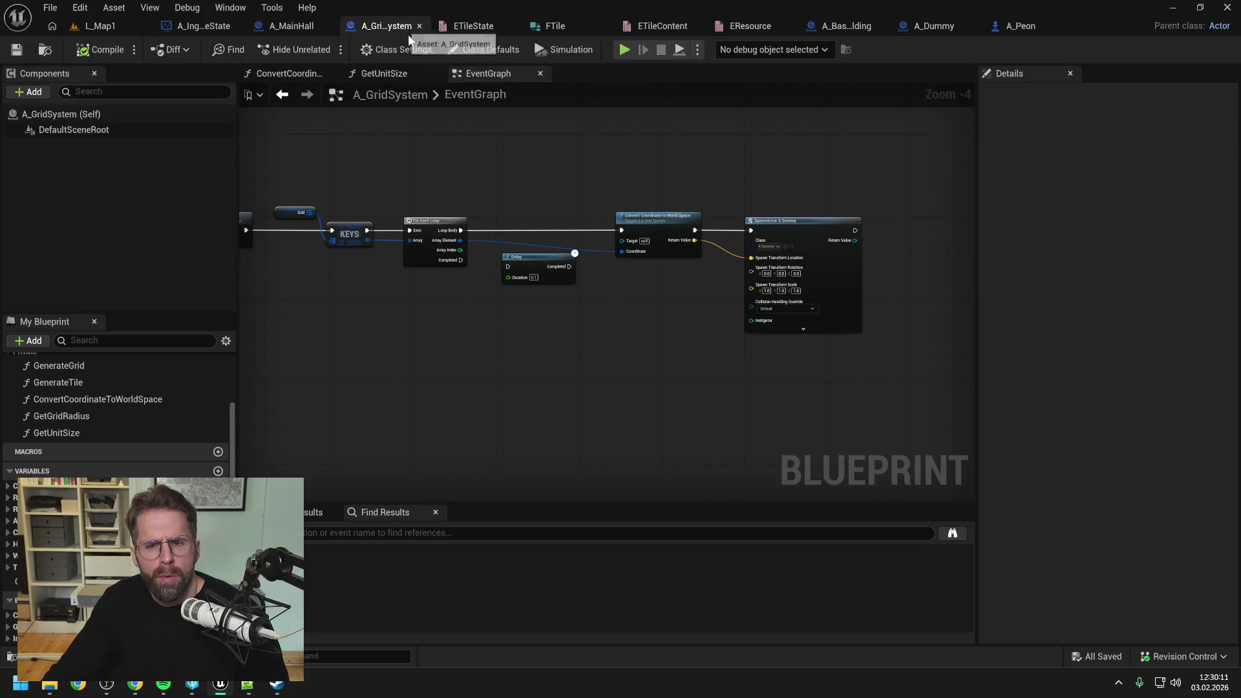
# - Set SpawnActor A_Dummy's Collision Handling Override to 'Always Spawn, Ignore Collisions'
pyautogui.scroll(3, 739, 282)
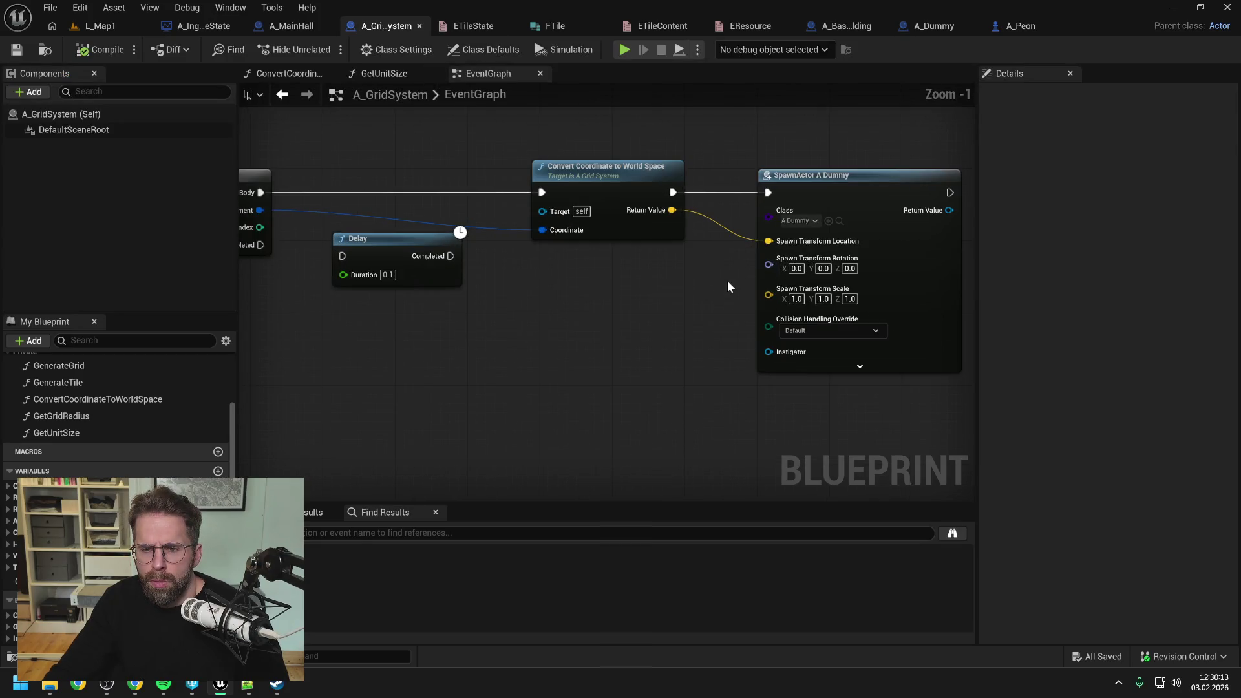
pyautogui.click(823, 328)
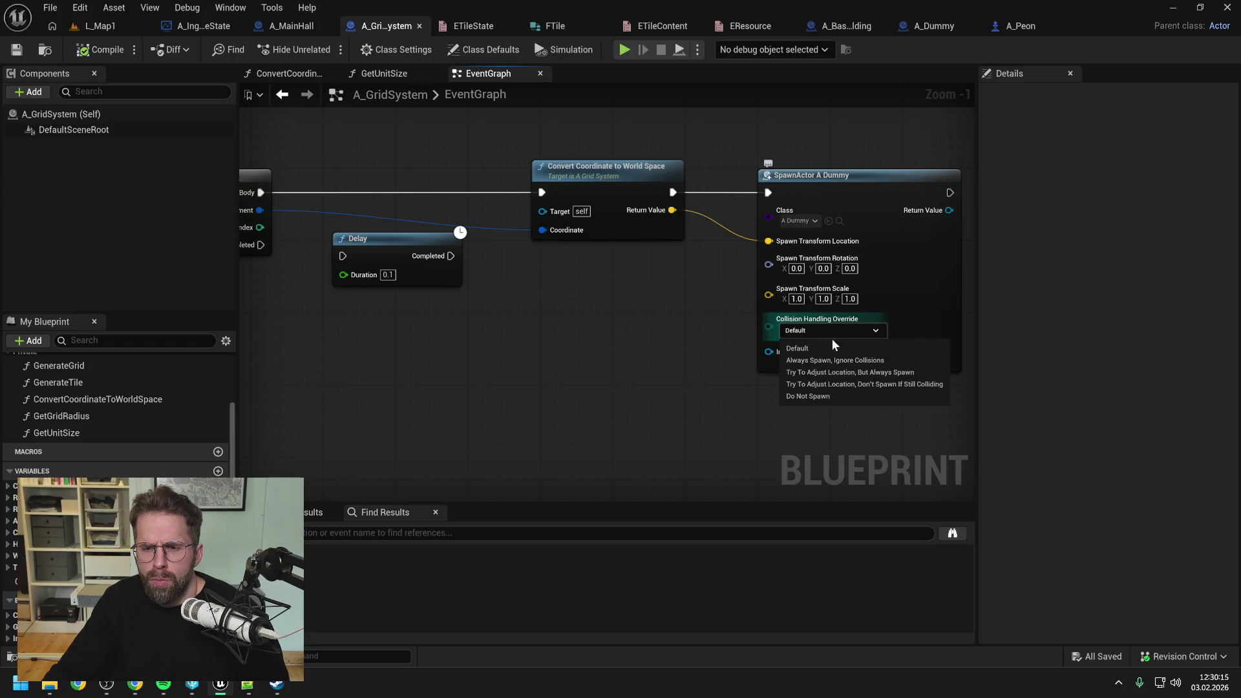
pyautogui.click(837, 360)
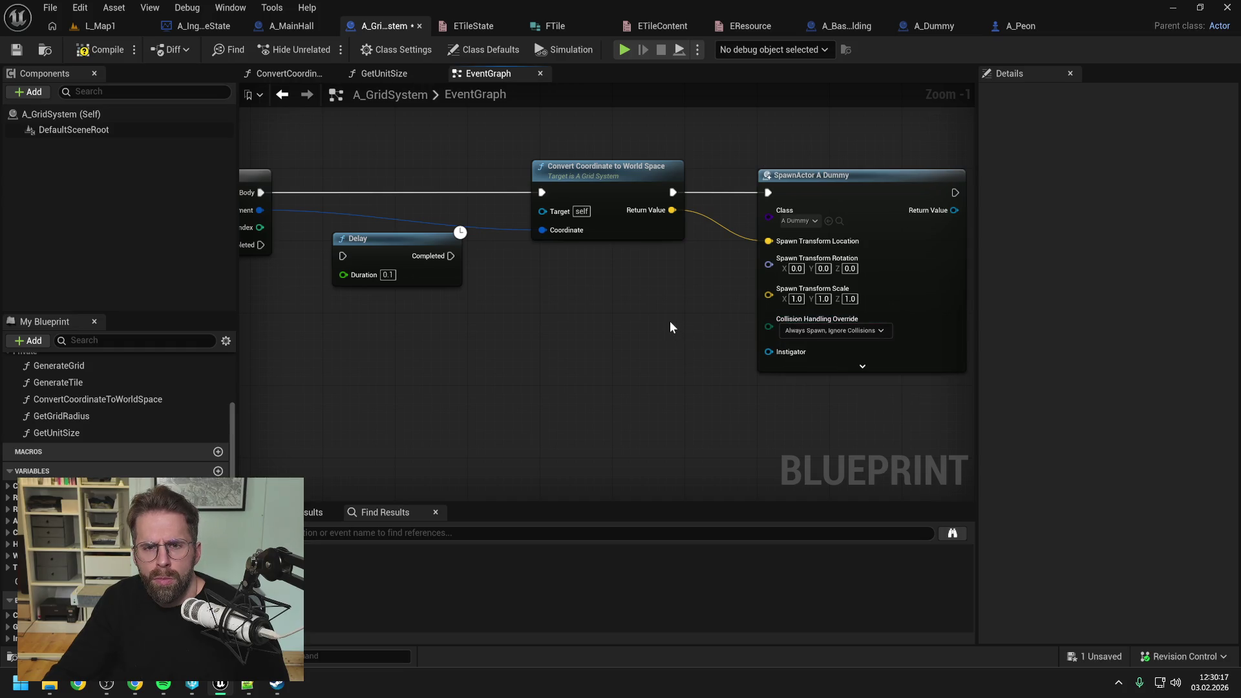
pyautogui.moveTo(670, 320); pyautogui.dragTo(720, 322)
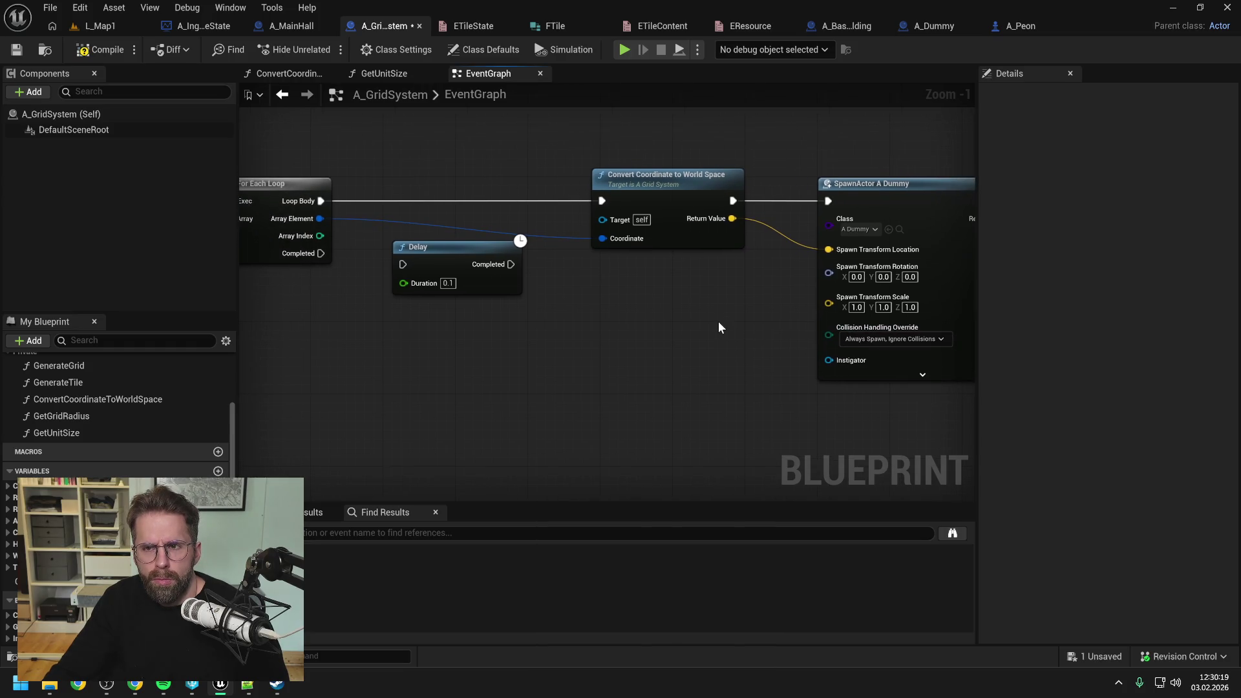
pyautogui.moveTo(592, 319); pyautogui.dragTo(853, 319)
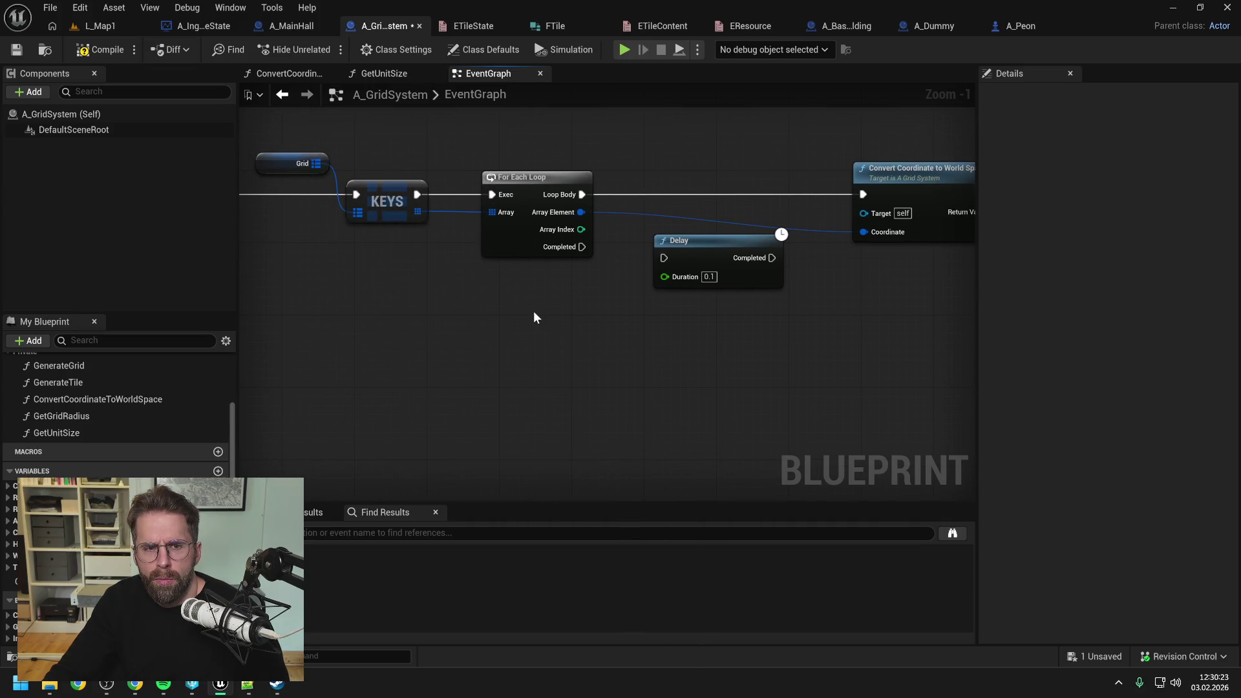
pyautogui.moveTo(534, 317); pyautogui.dragTo(631, 325)
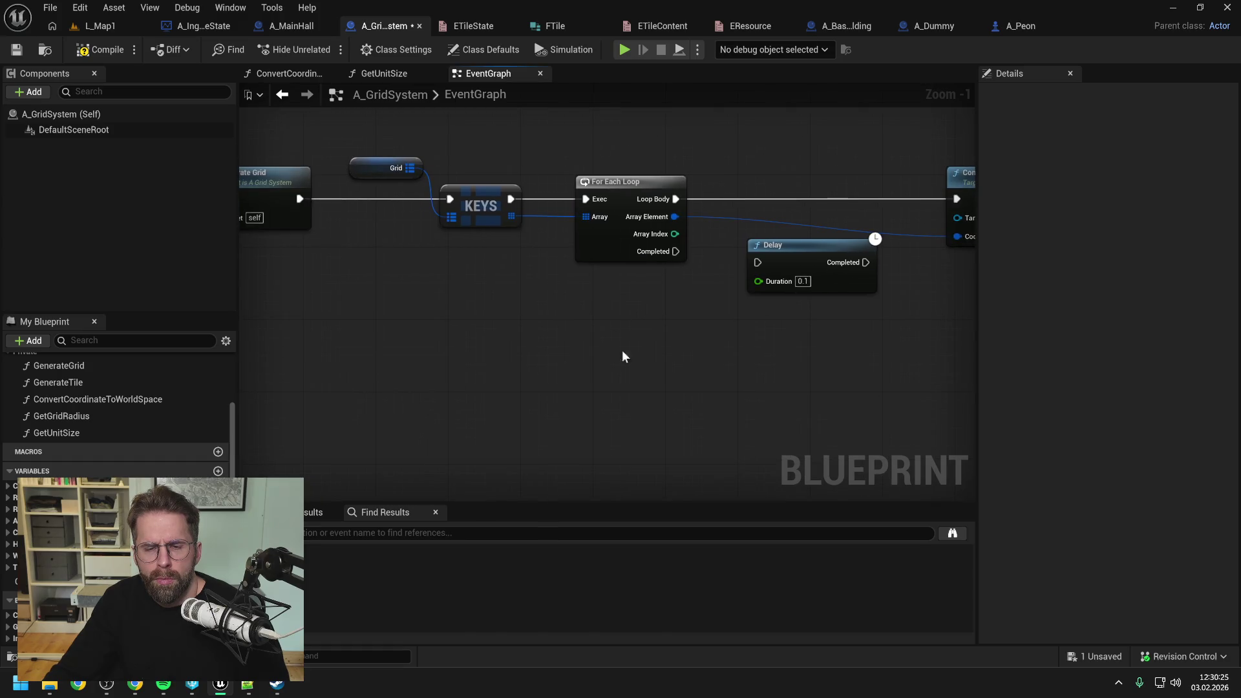
pyautogui.moveTo(705, 356); pyautogui.dragTo(565, 366)
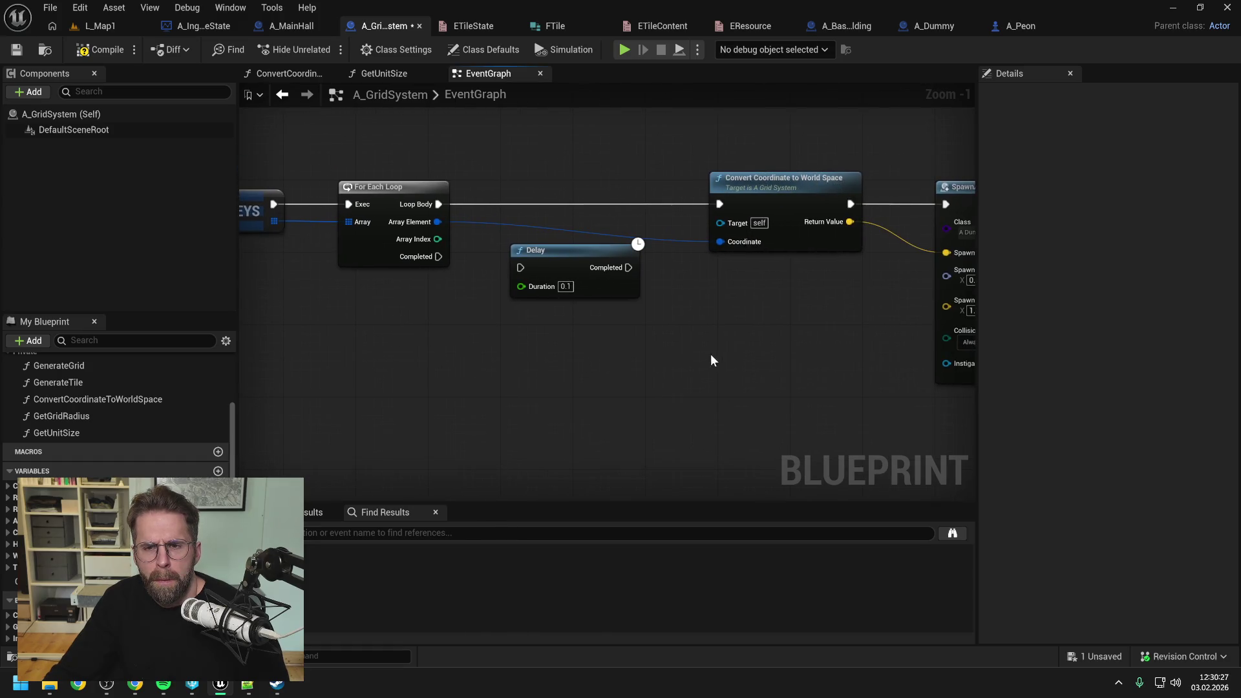
pyautogui.doubleClick(716, 189)
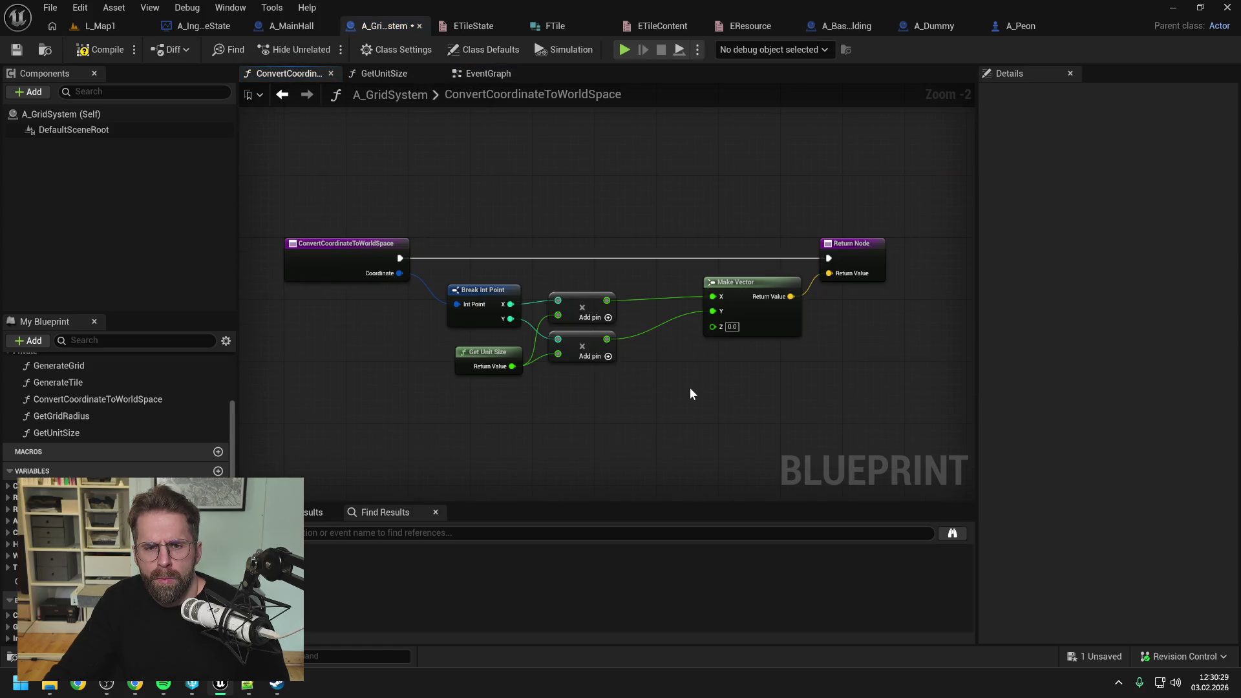
# - Set GetUnitSize's Return Value to 100
pyautogui.doubleClick(487, 353)
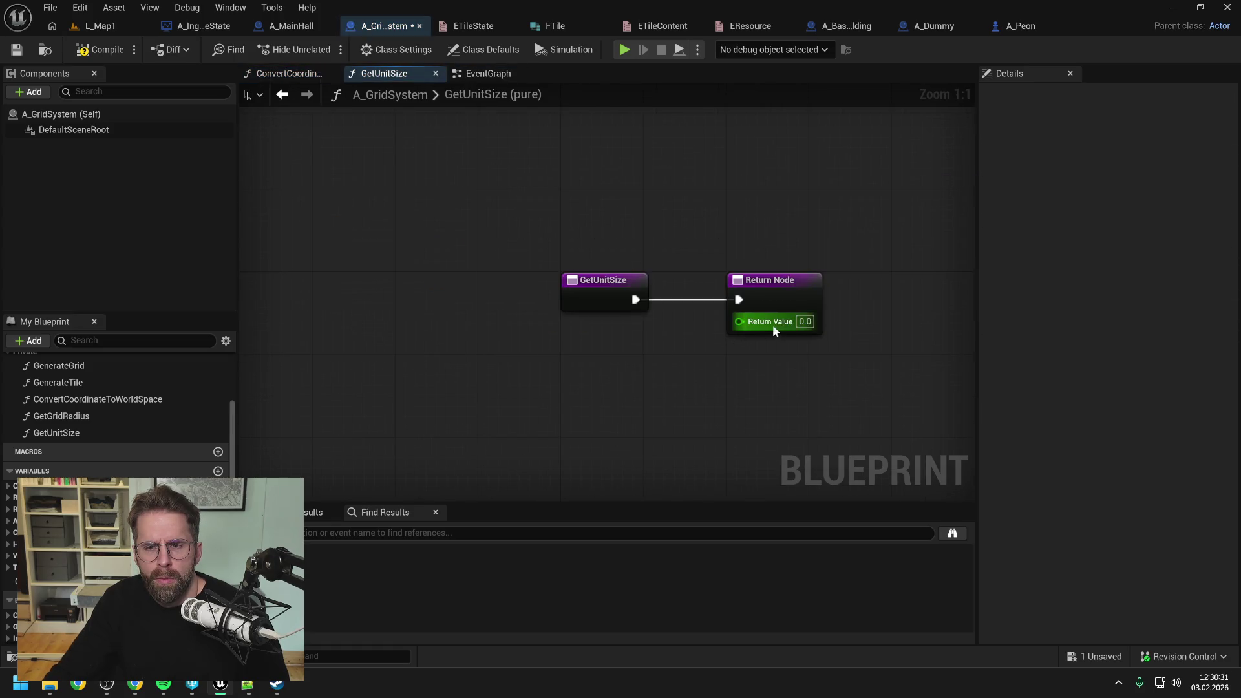
pyautogui.write('100')
pyautogui.press('Return')
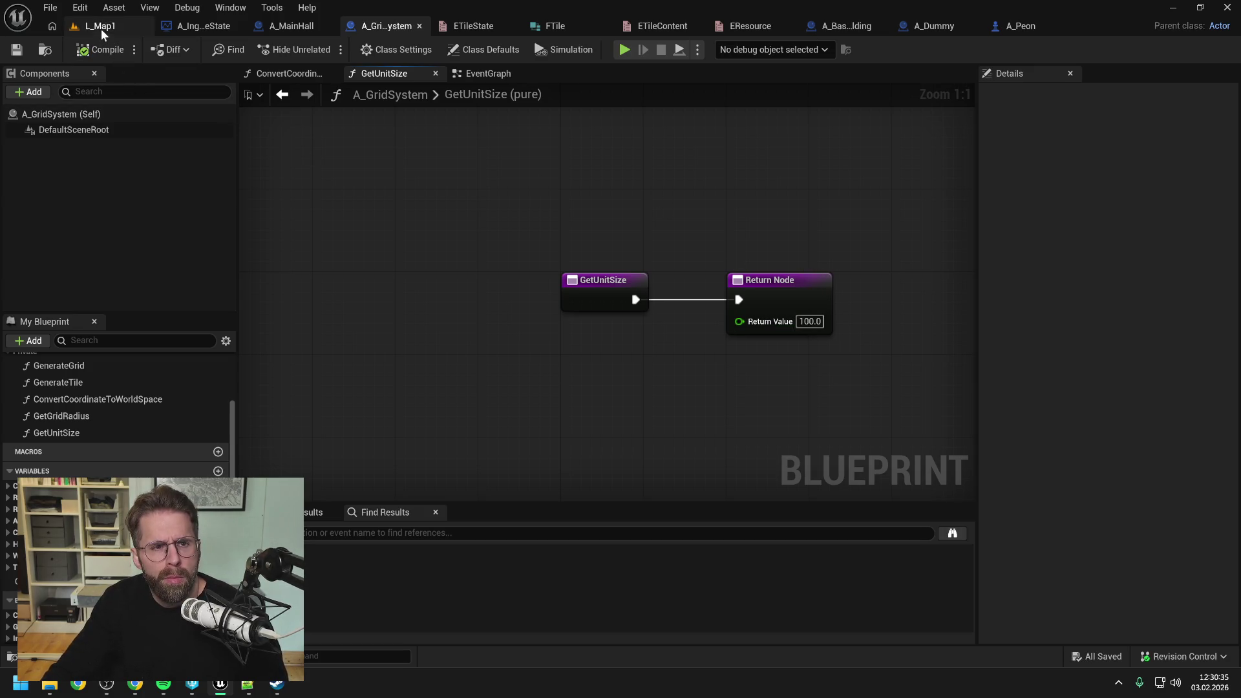
# - Play-test L_Map1 to see the dummies spread across the grid tiles, reaching 40,622 actors
pyautogui.click(101, 26)
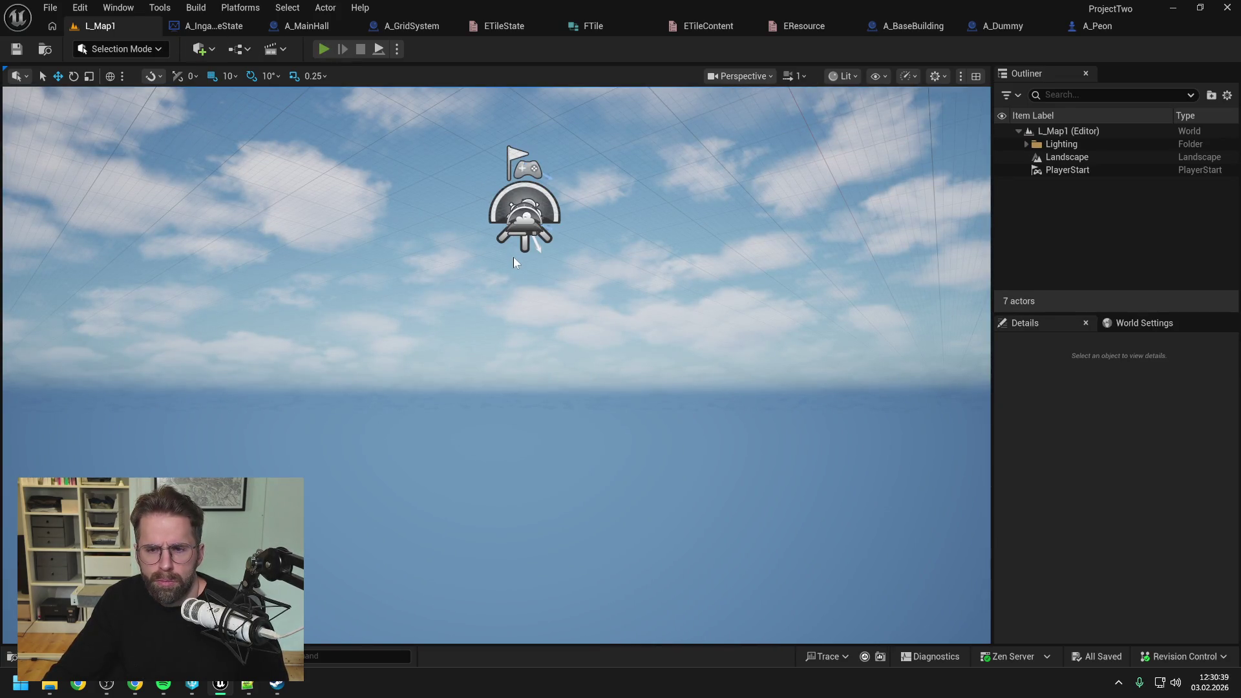
pyautogui.hotkey('alt', 'p')
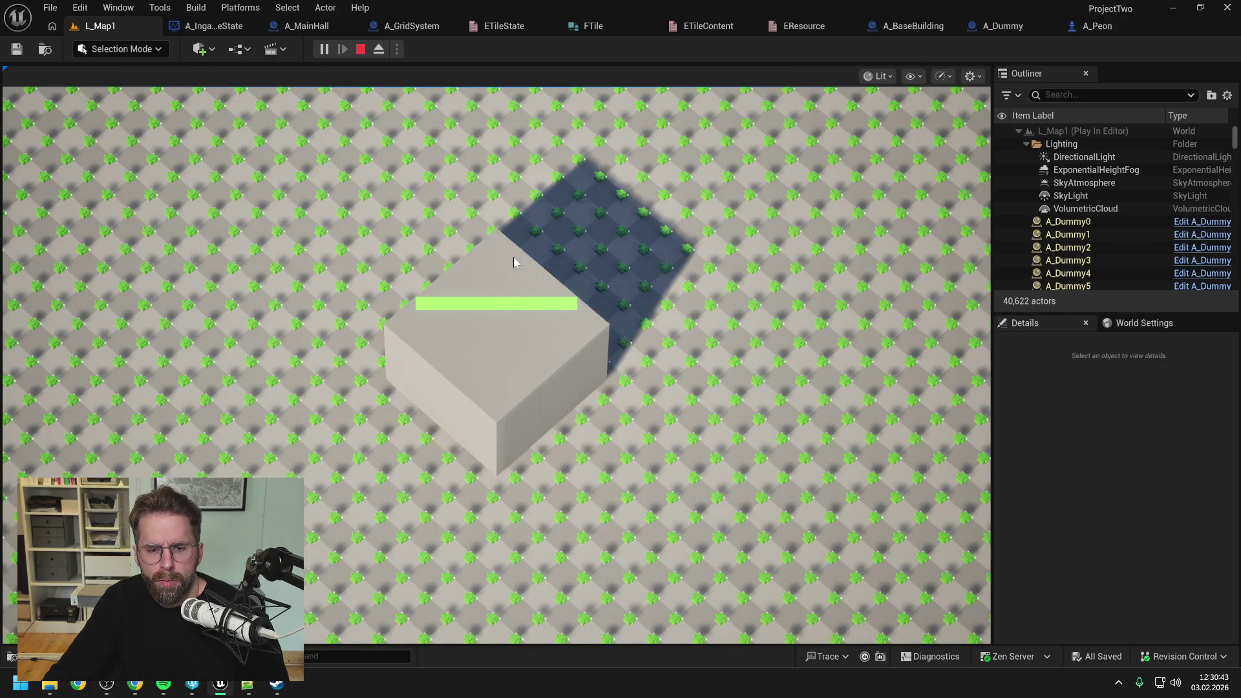
pyautogui.scroll(-5, 514, 262)
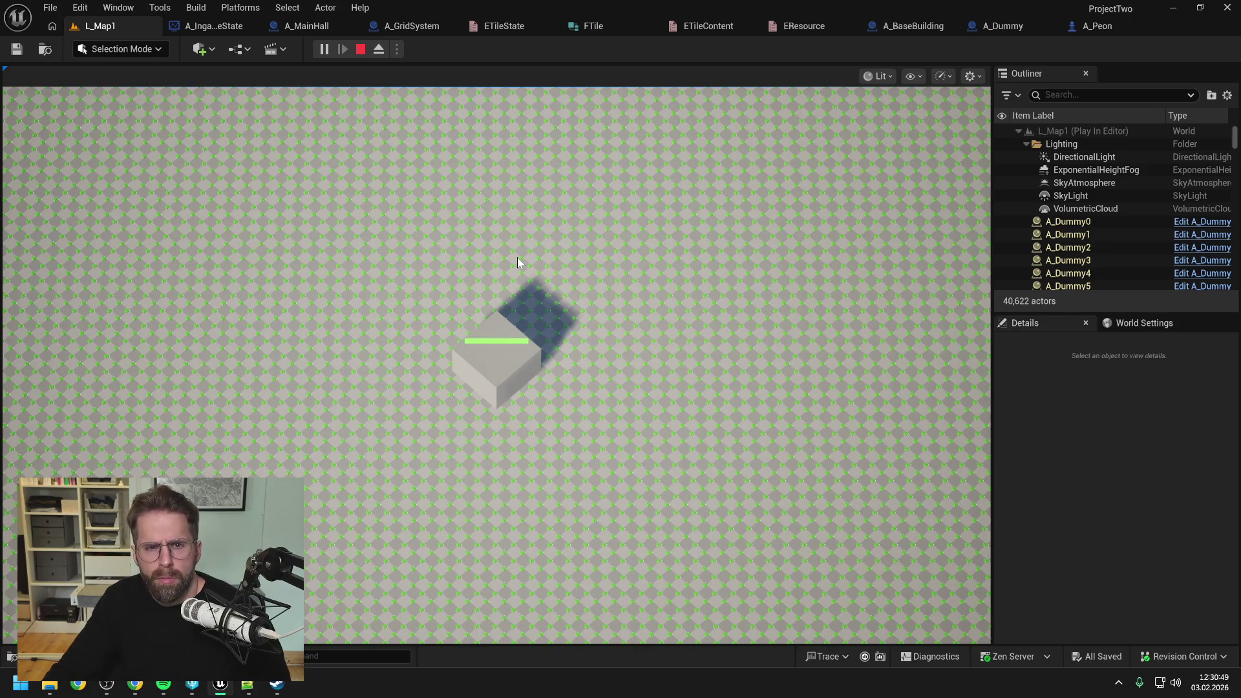
pyautogui.press('Escape')
pyautogui.click(424, 25)
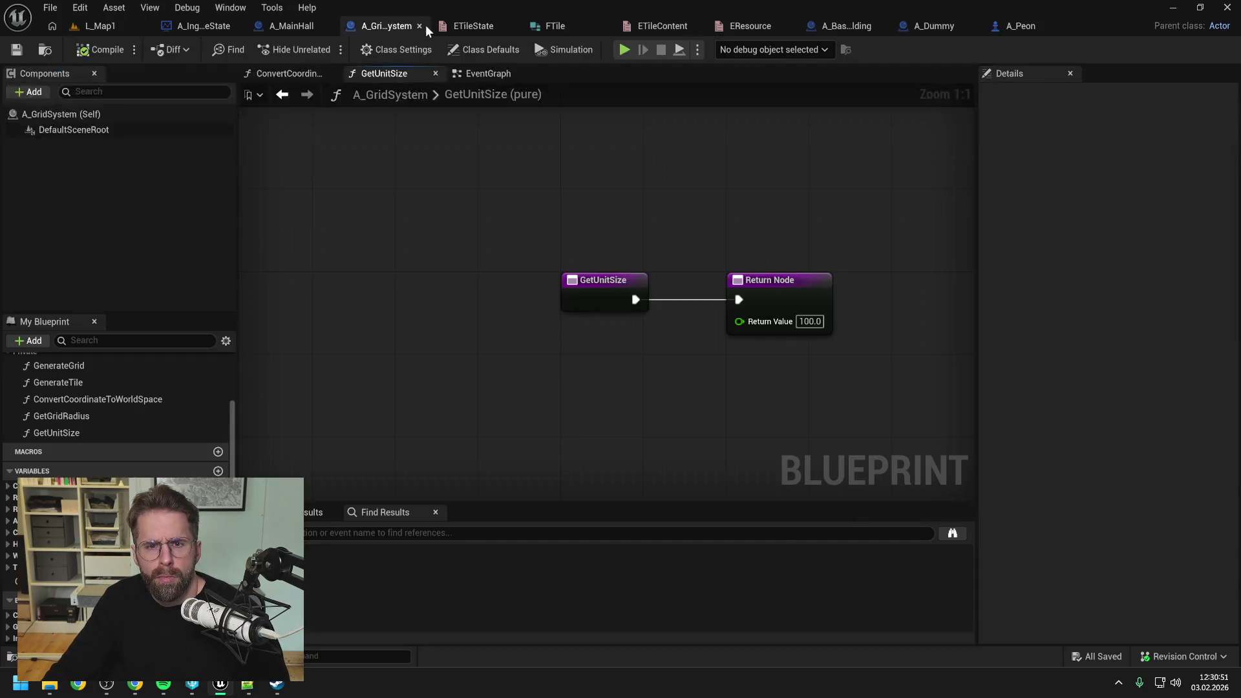
# - Rewire Loop Body into the Delay and Delay Completed into Convert Coordinate, then compile
pyautogui.click(285, 25)
pyautogui.click(198, 25)
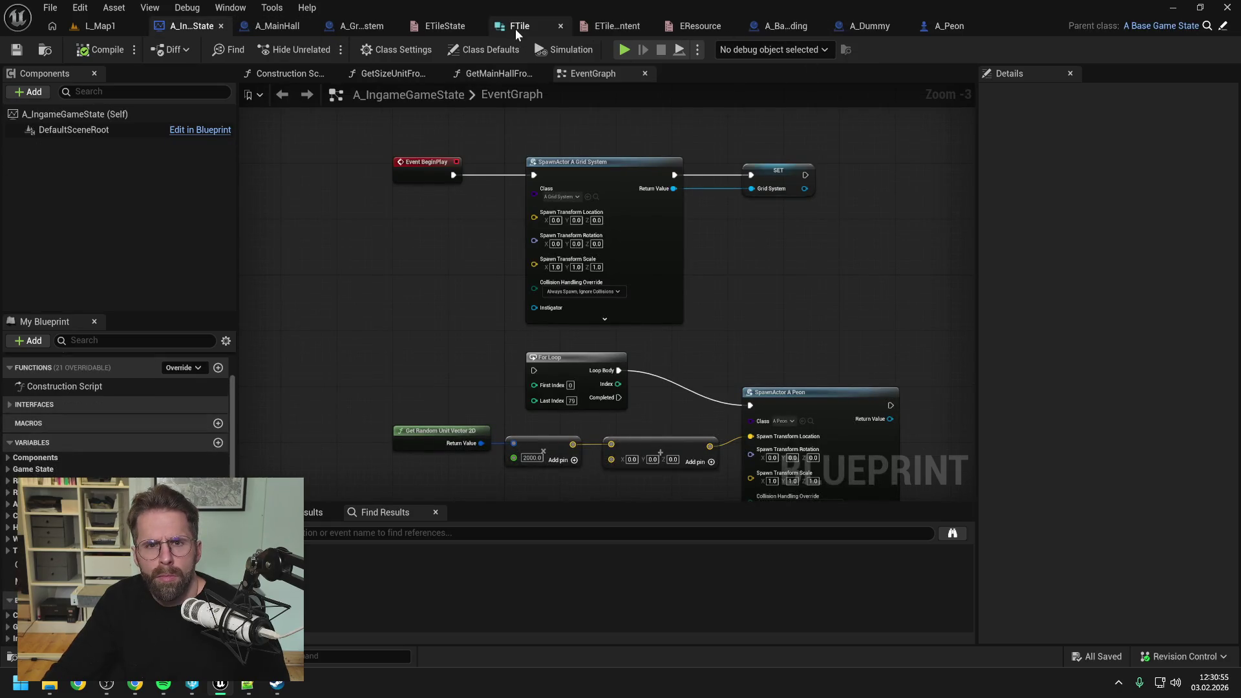
pyautogui.click(358, 29)
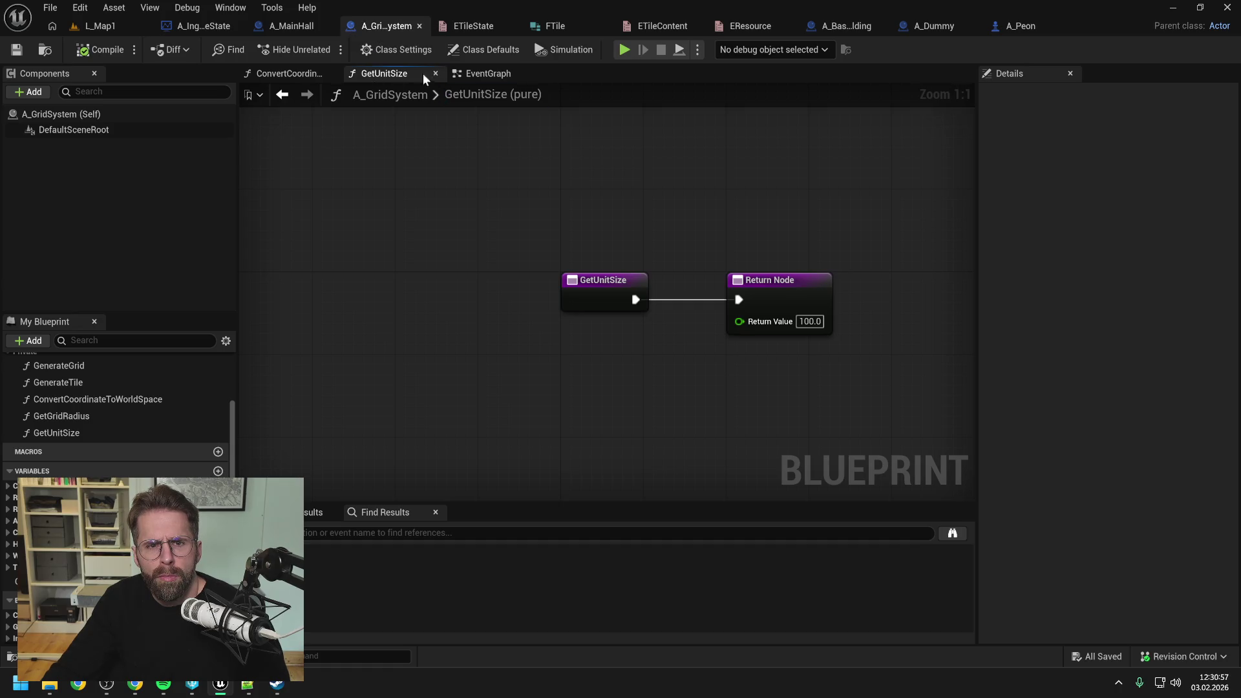
pyautogui.click(484, 73)
pyautogui.moveTo(351, 204); pyautogui.dragTo(437, 266)
pyautogui.moveTo(548, 270); pyautogui.dragTo(636, 204)
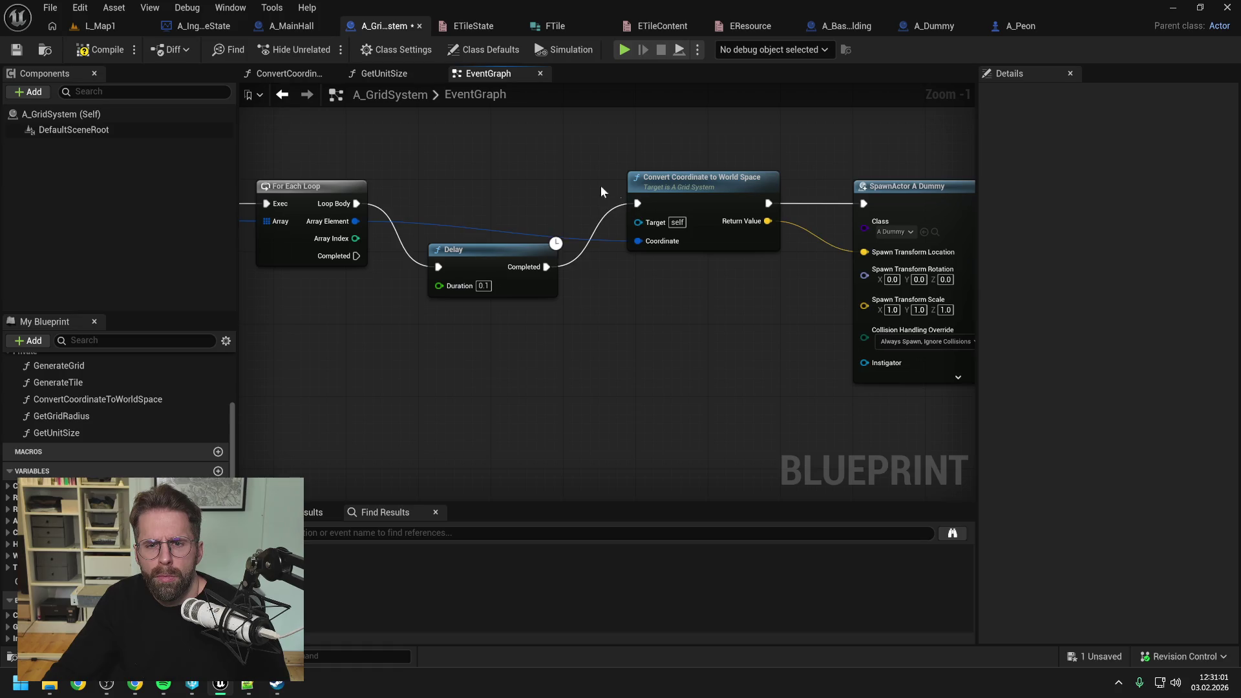
pyautogui.click(107, 50)
# - Play-test L_Map1 again, ejecting with F8; only 20 actors are listed
pyautogui.click(102, 25)
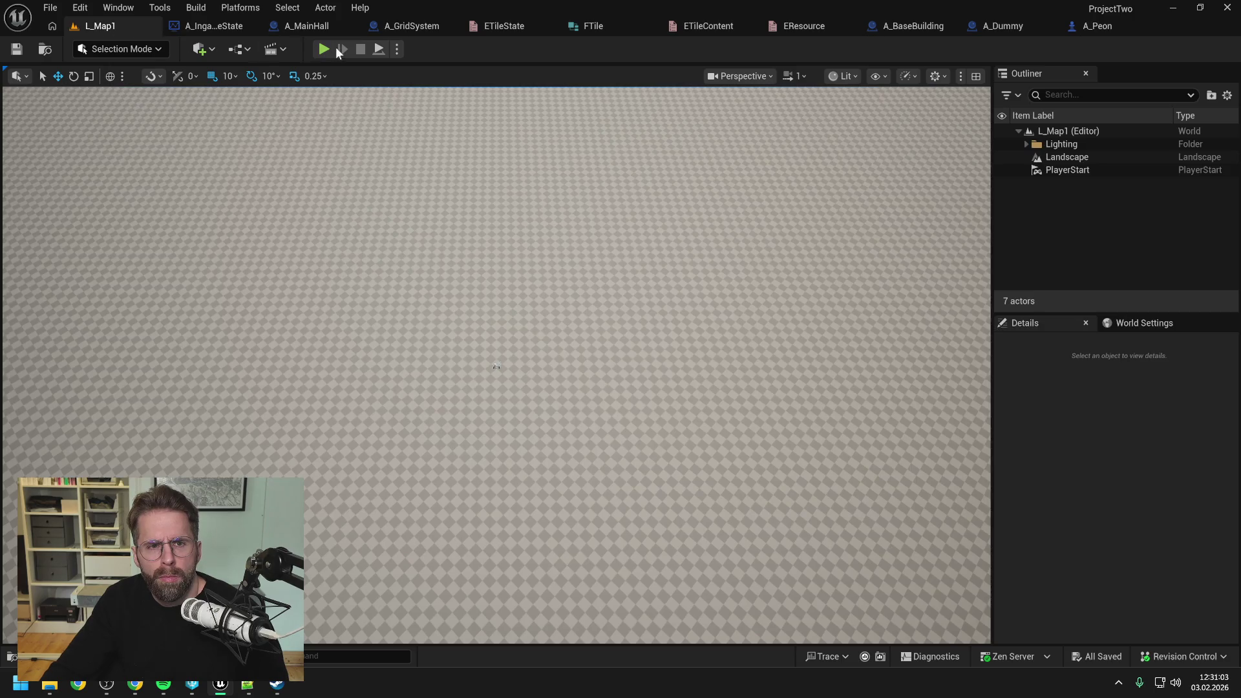
pyautogui.hotkey('alt', 'p')
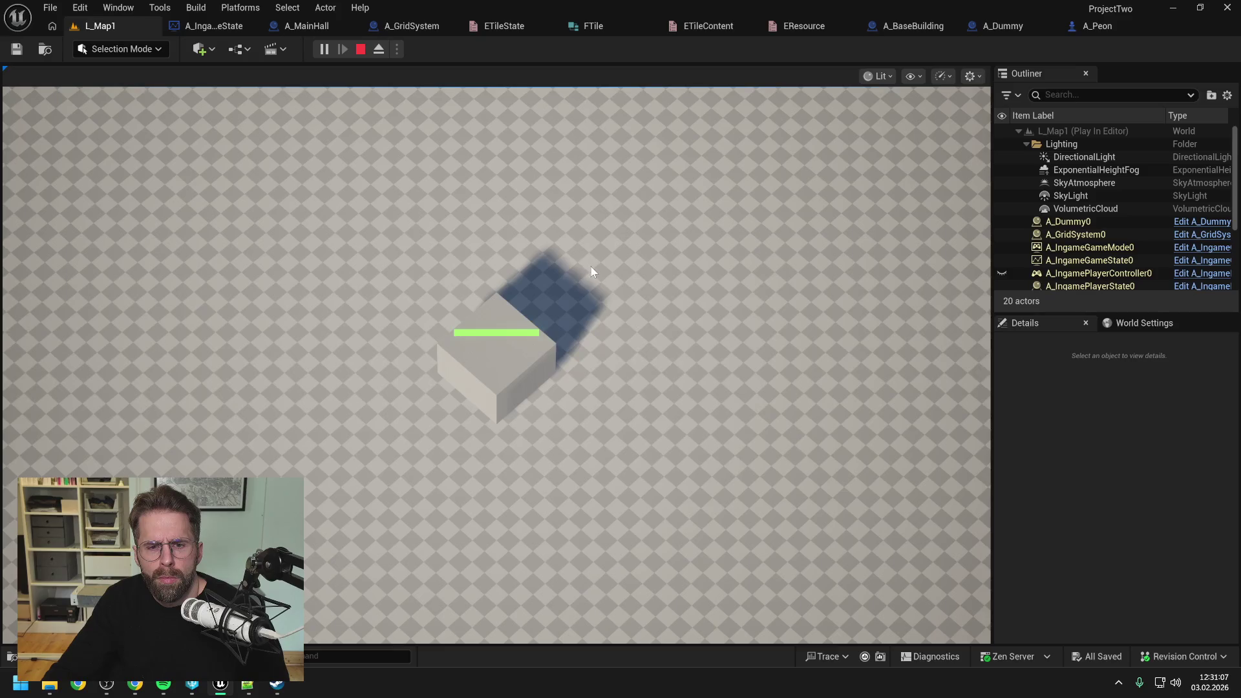
pyautogui.scroll(-1, 591, 266)
pyautogui.scroll(1, 592, 272)
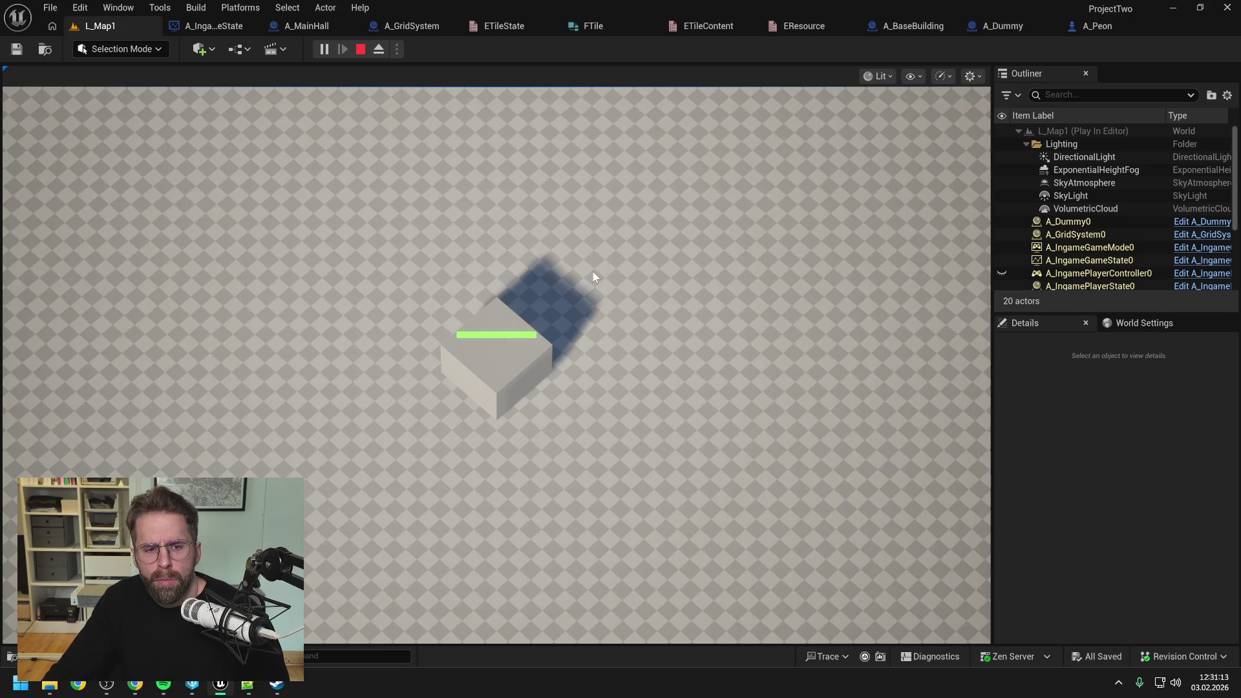
pyautogui.scroll(-1, 593, 277)
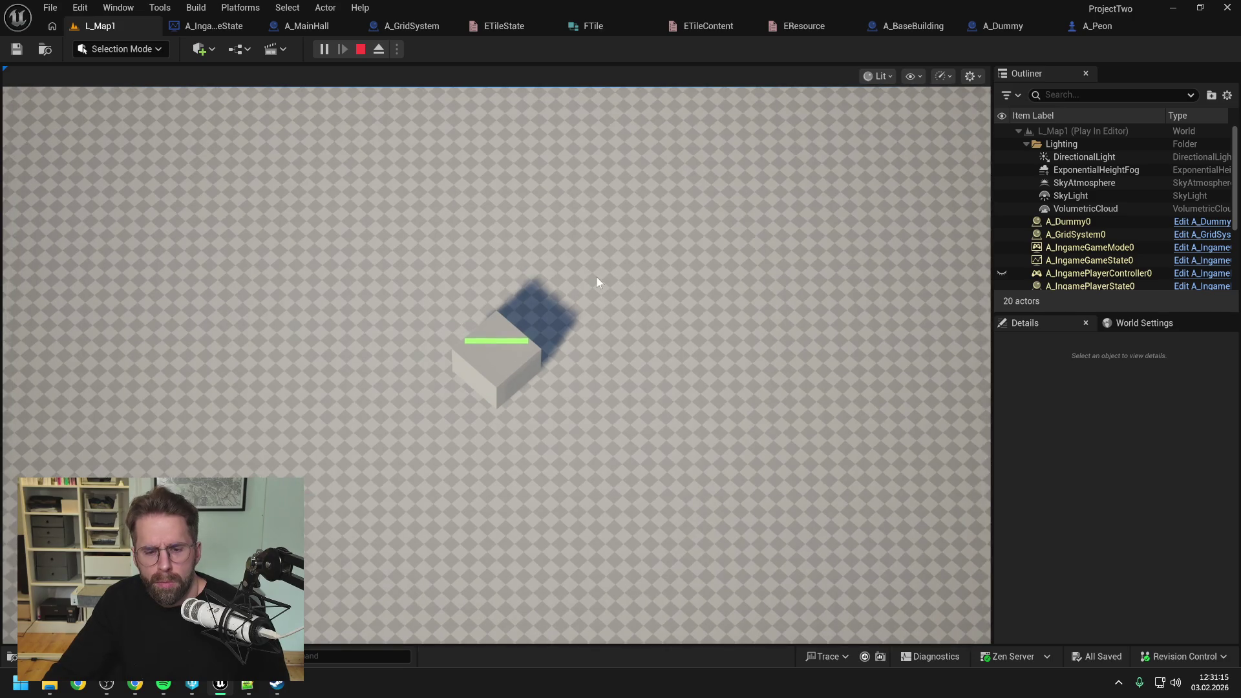
pyautogui.press('F8')
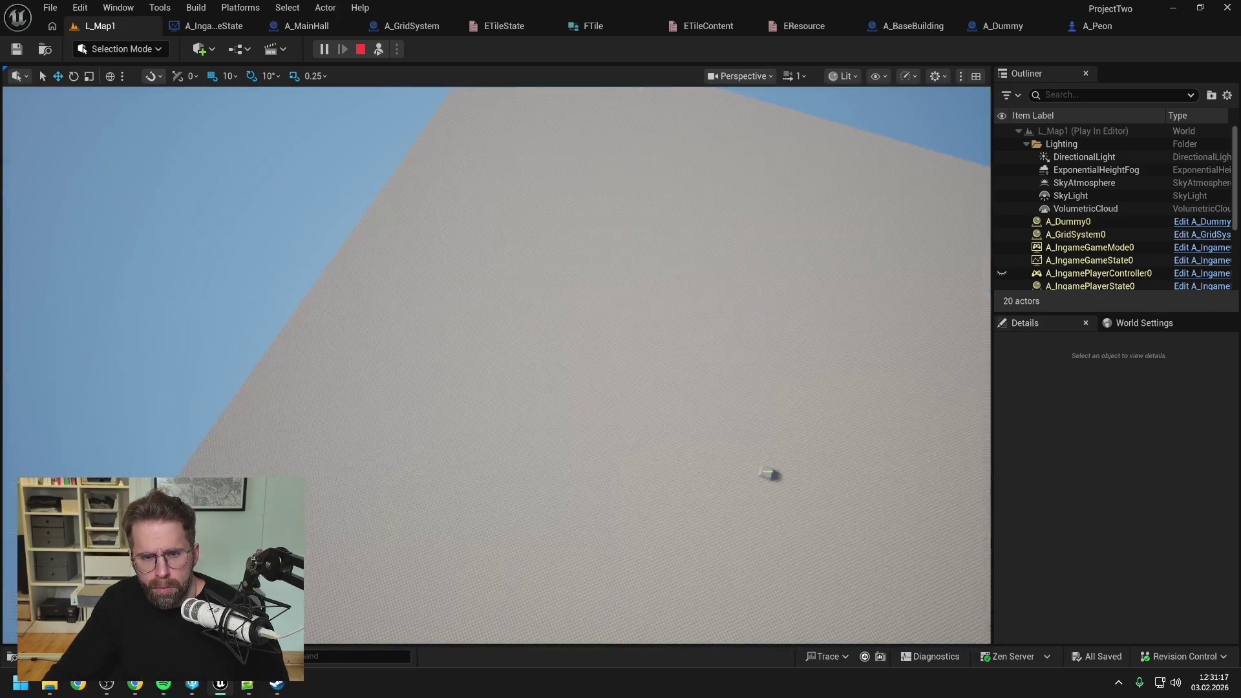
pyautogui.scroll(-3, 1075, 244)
pyautogui.scroll(3, 1076, 247)
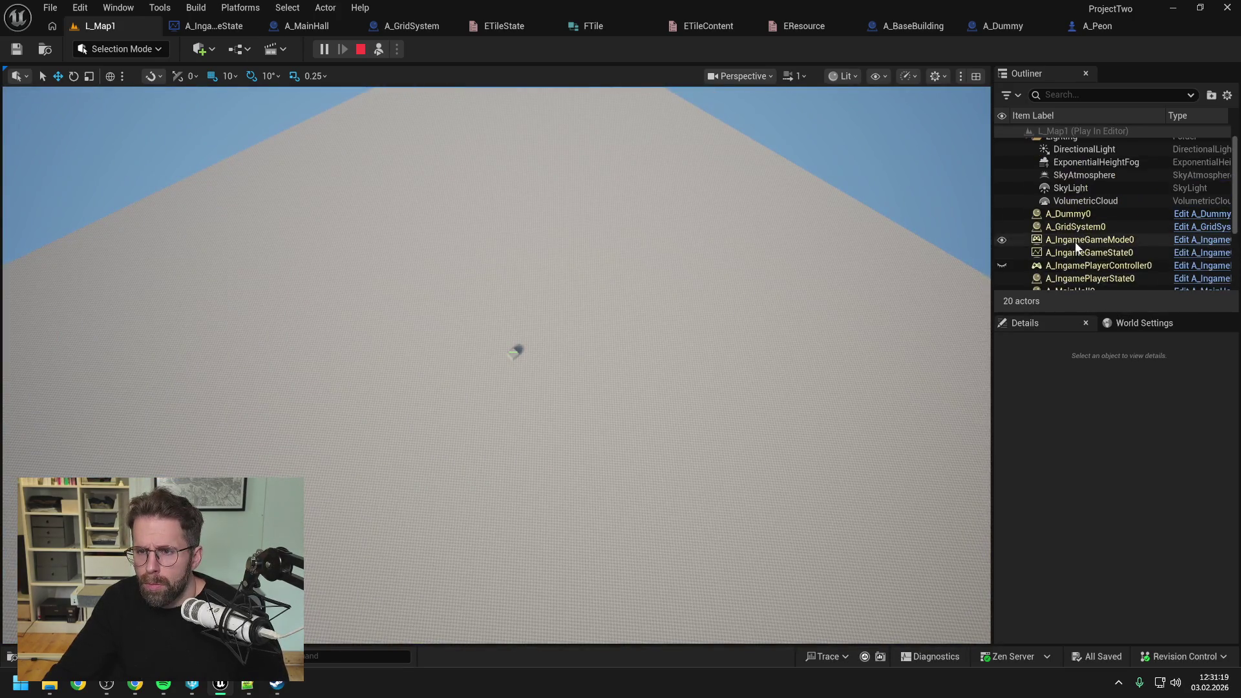
pyautogui.press('Escape')
pyautogui.click(401, 26)
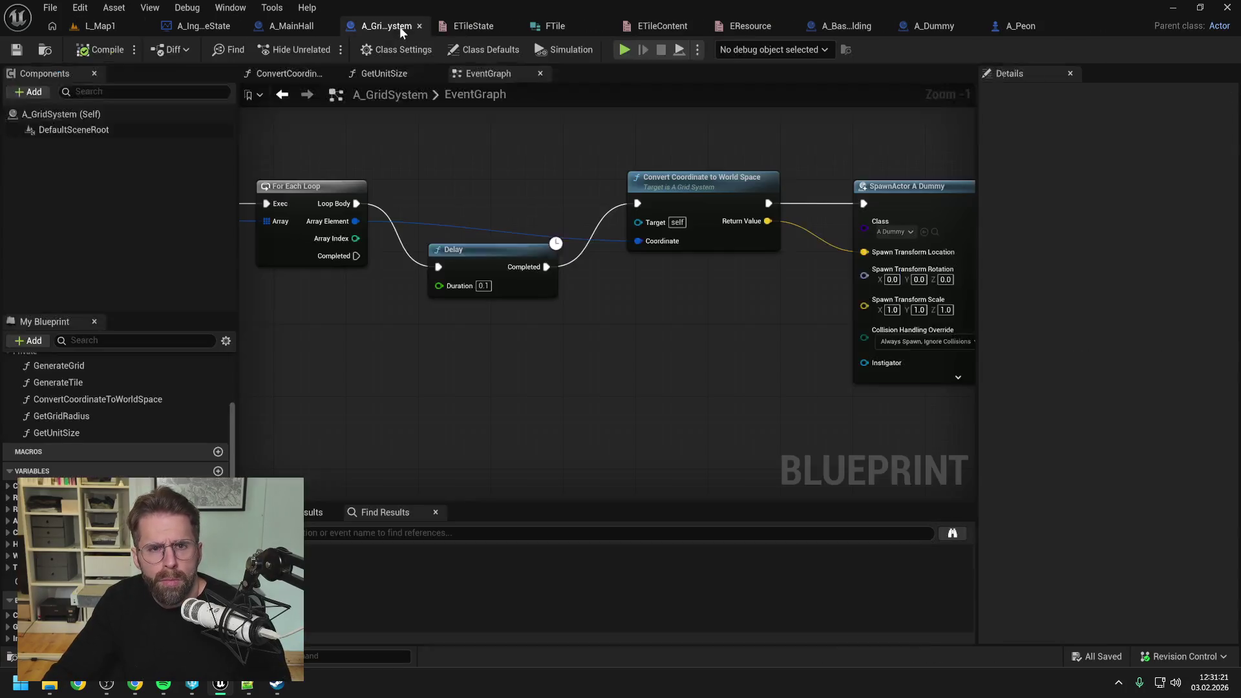
# - Delete the Delay node from the A_GridSystem EventGraph
pyautogui.click(507, 249)
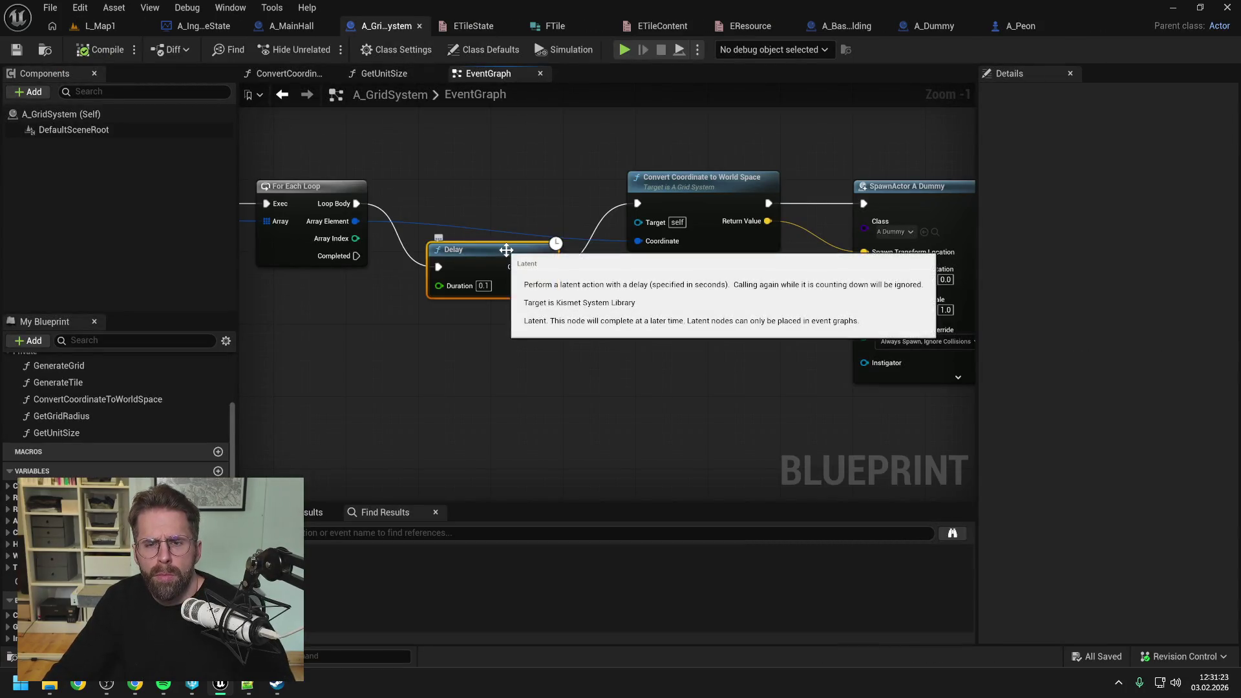
pyautogui.press('Delete')
pyautogui.scroll(-2, 546, 173)
pyautogui.moveTo(534, 182); pyautogui.dragTo(591, 184)
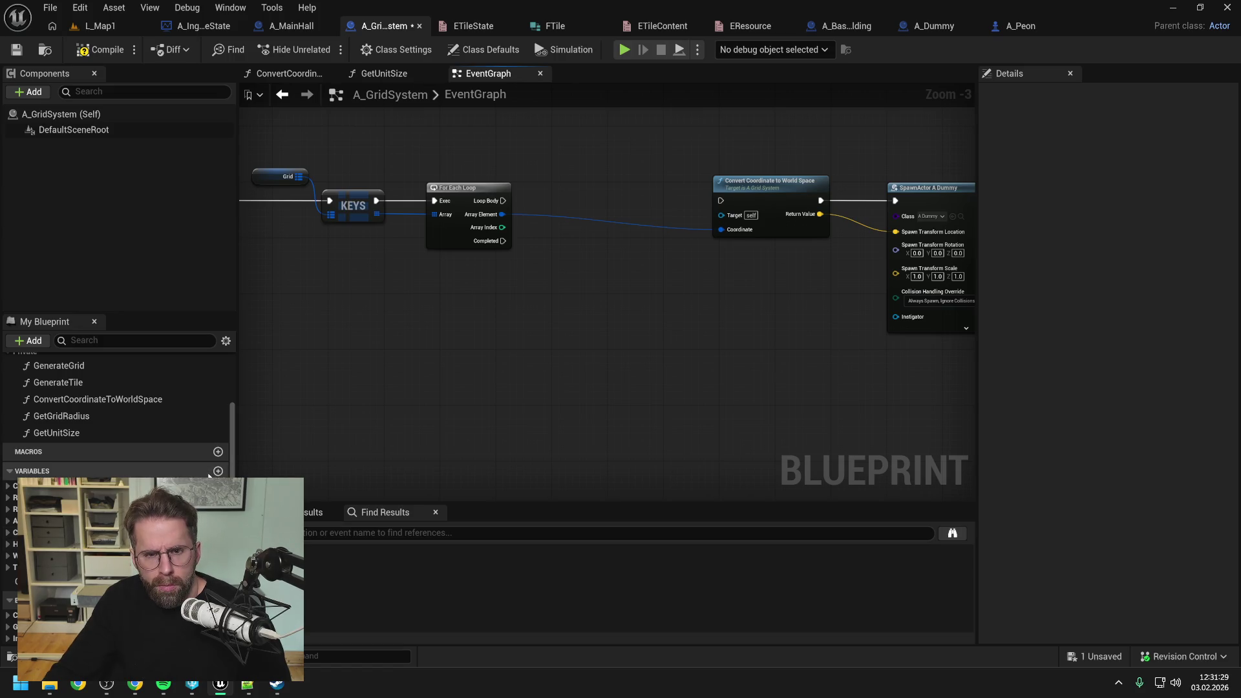
pyautogui.moveTo(390, 395); pyautogui.dragTo(630, 377)
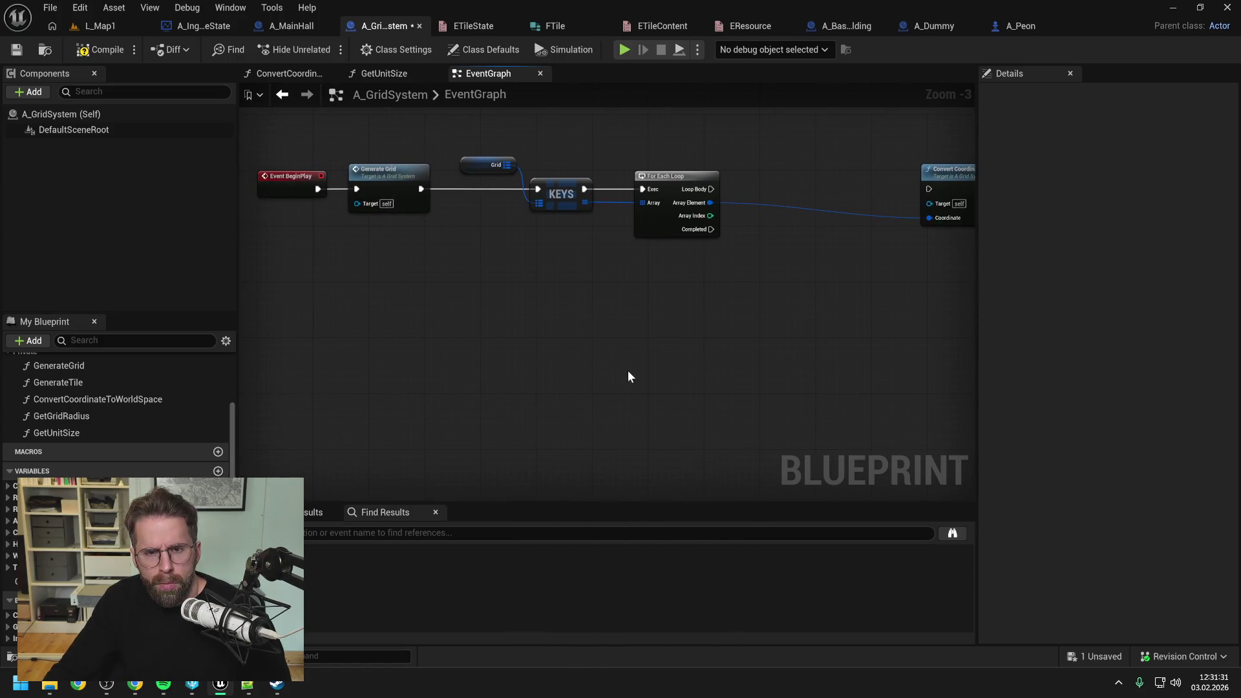
pyautogui.moveTo(732, 353)
pyautogui.mouseDown()
pyautogui.moveTo(590, 366)
pyautogui.moveTo(582, 350)
pyautogui.mouseUp()
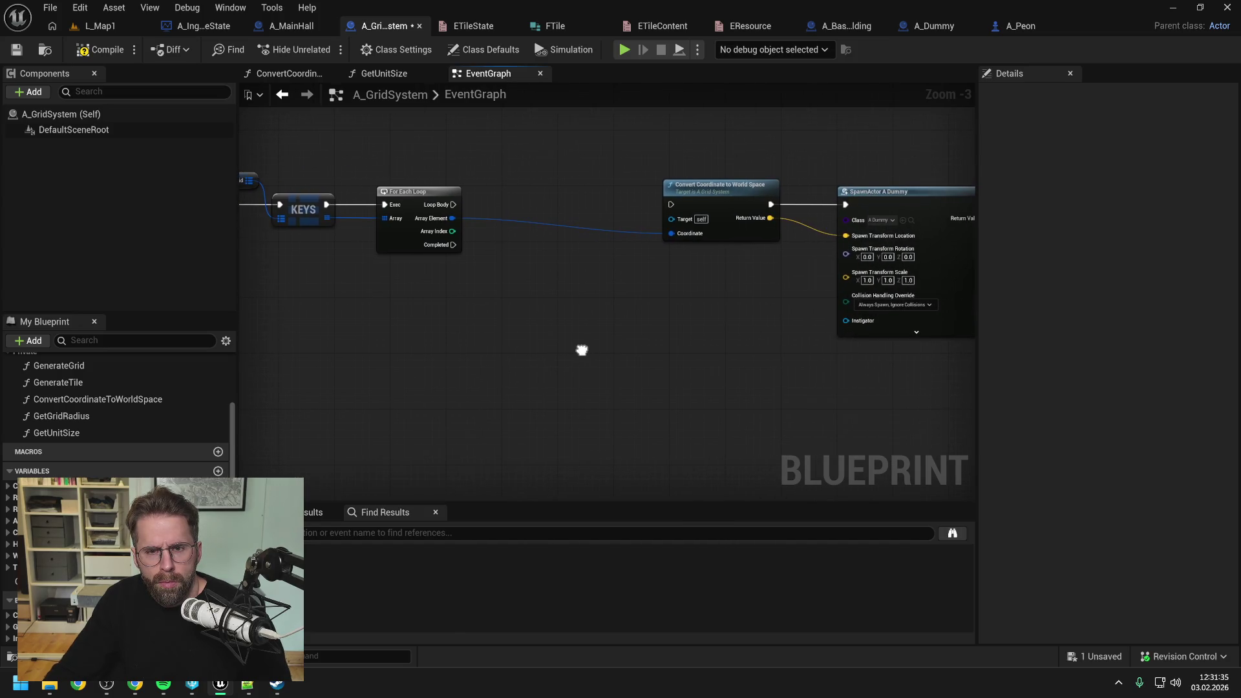
# - Add a Float variable NewVar, then compile and save A_GridSystem
pyautogui.click(218, 470)
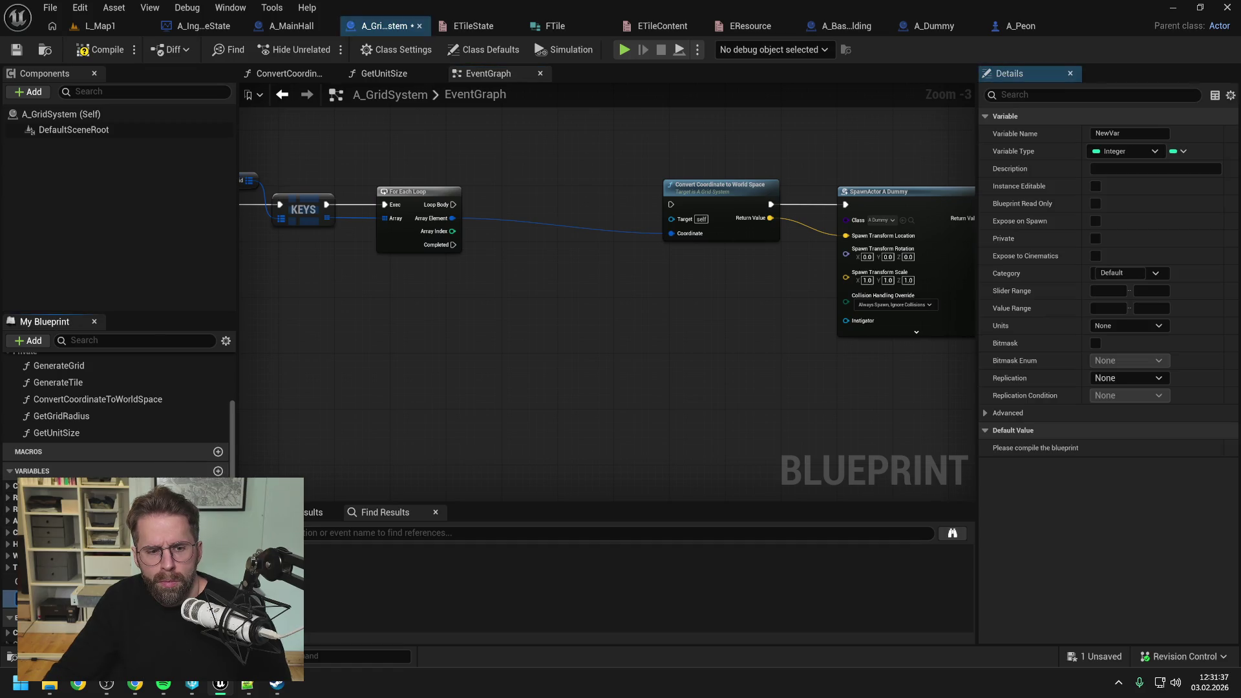
pyautogui.click(214, 598)
pyautogui.click(198, 404)
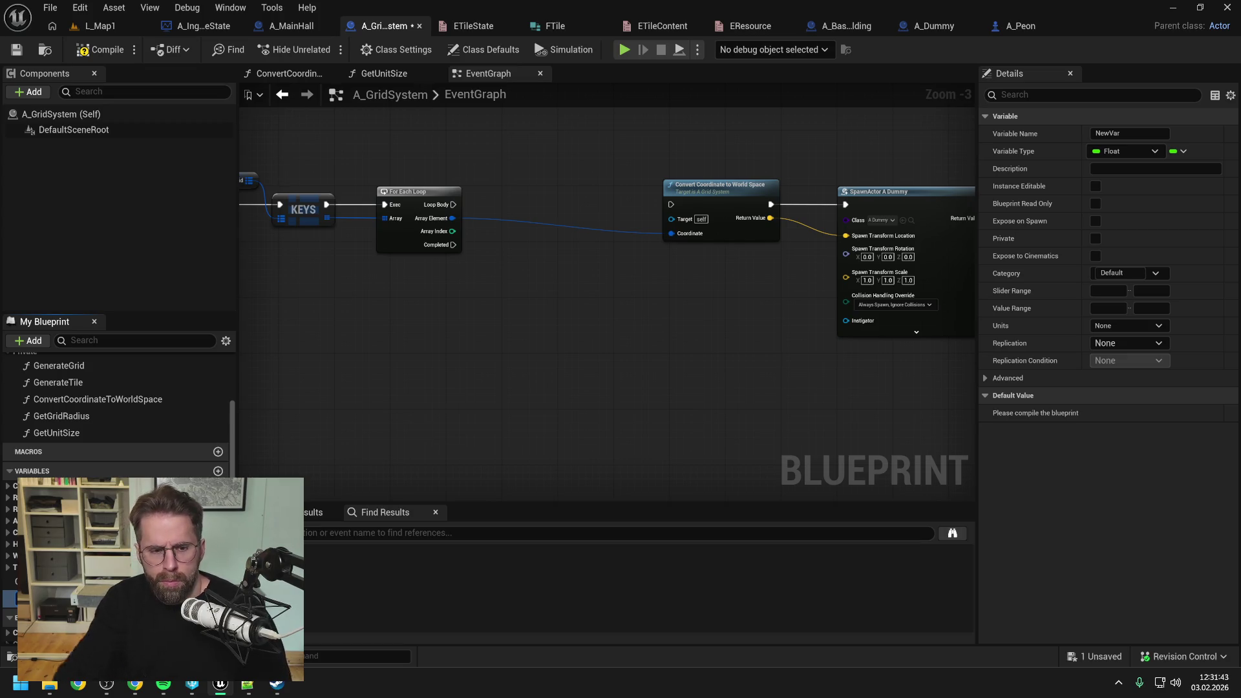
pyautogui.click(52, 581)
pyautogui.click(337, 488)
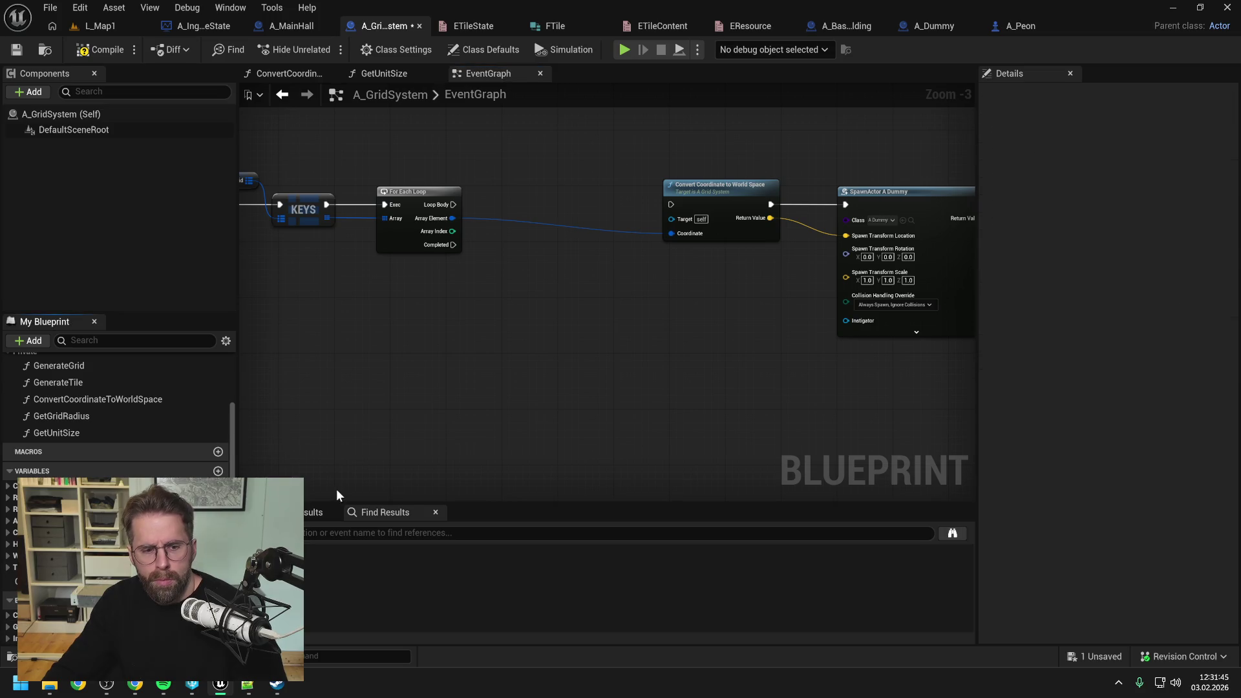
pyautogui.moveTo(419, 397)
pyautogui.mouseDown()
pyautogui.moveTo(505, 344)
pyautogui.moveTo(527, 368)
pyautogui.mouseUp()
pyautogui.click(97, 50)
pyautogui.hotkey('ctrl', 's')
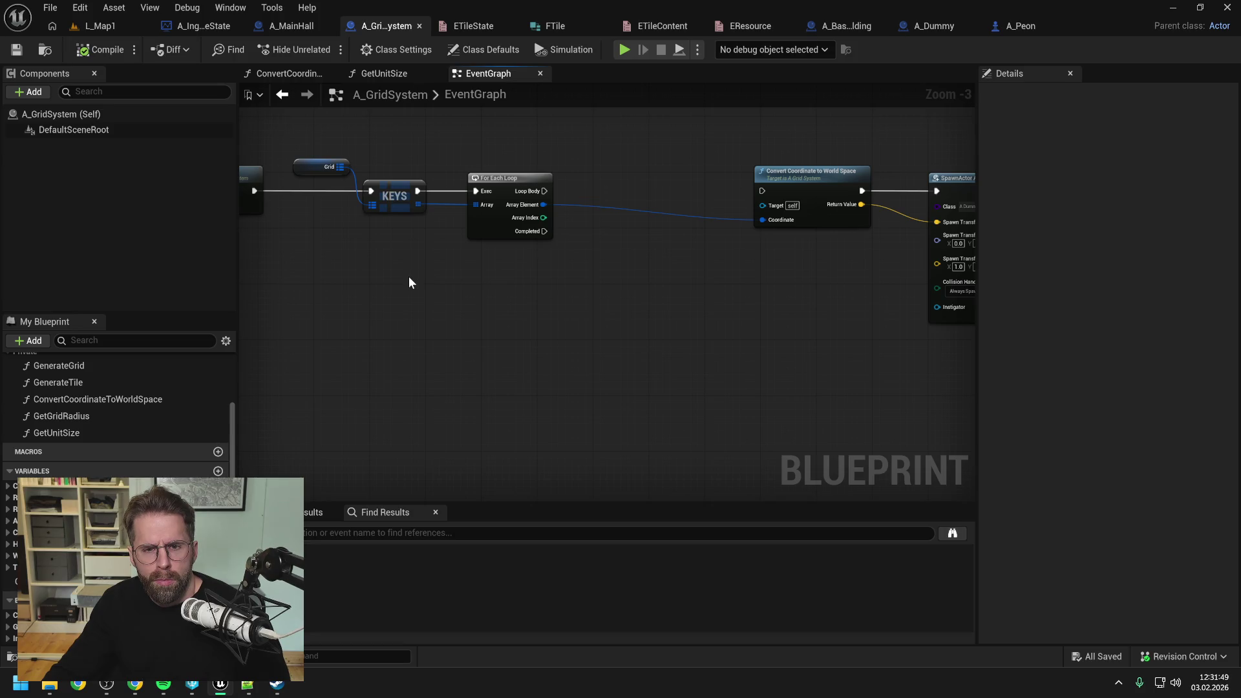
pyautogui.moveTo(409, 276); pyautogui.dragTo(503, 280)
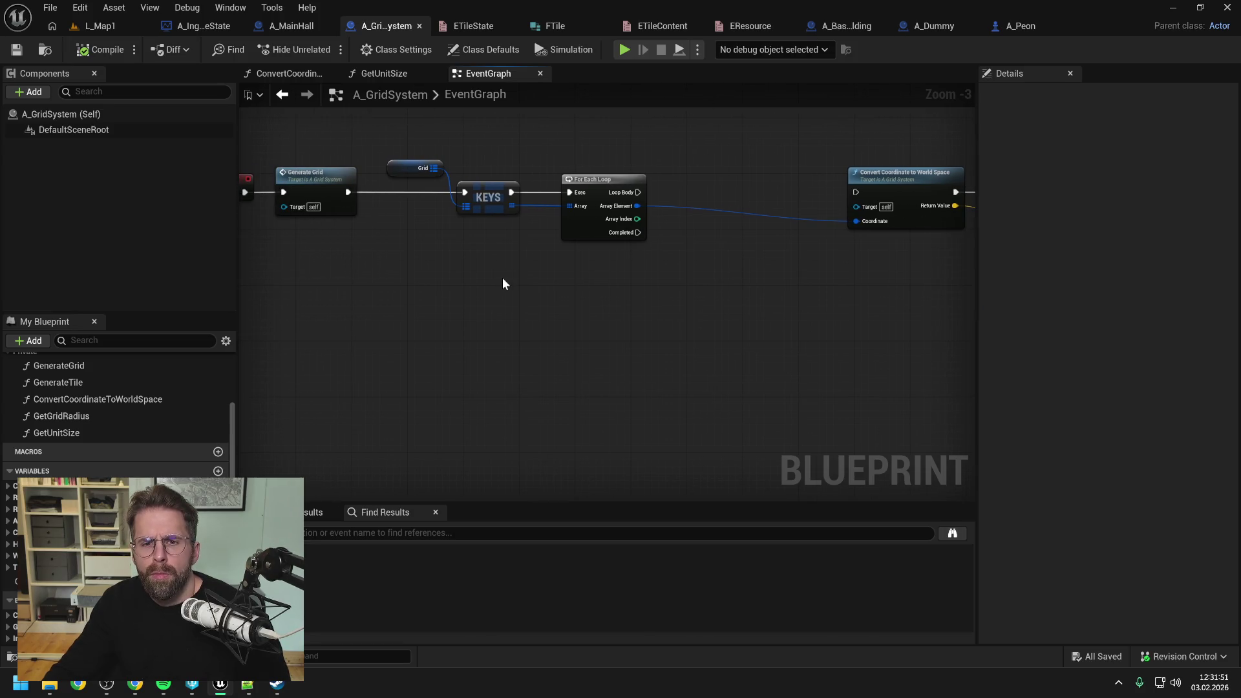
pyautogui.moveTo(514, 209)
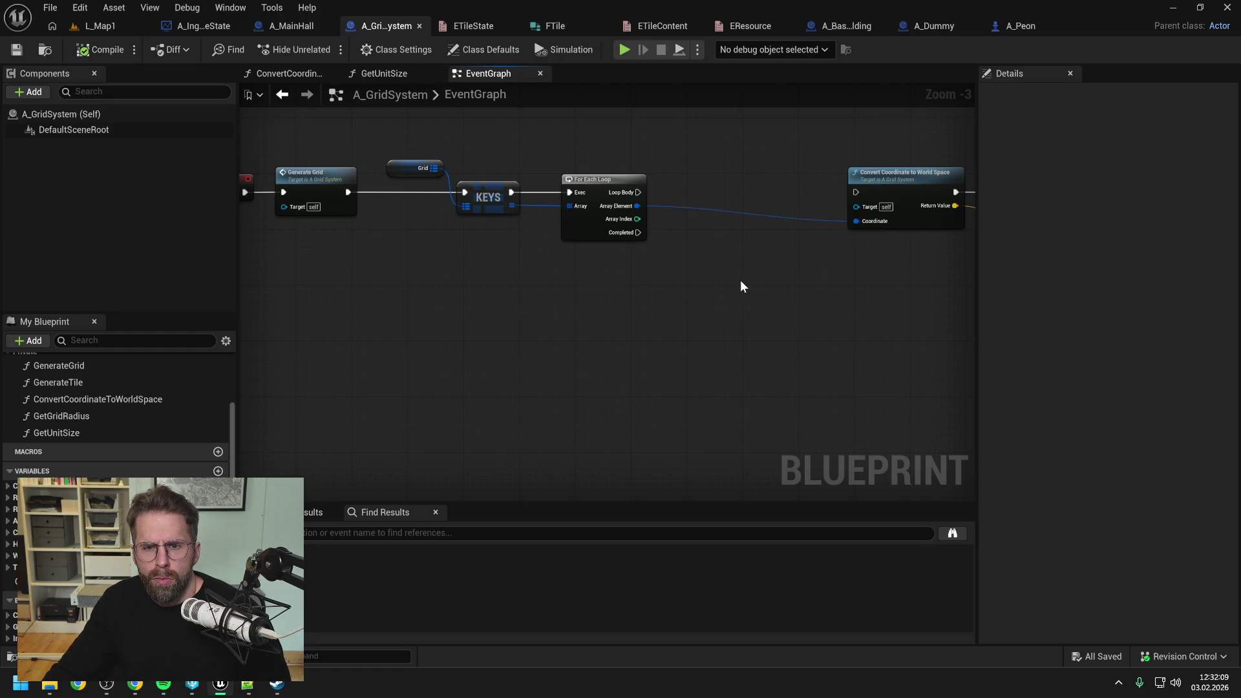
pyautogui.moveTo(739, 285); pyautogui.dragTo(686, 290)
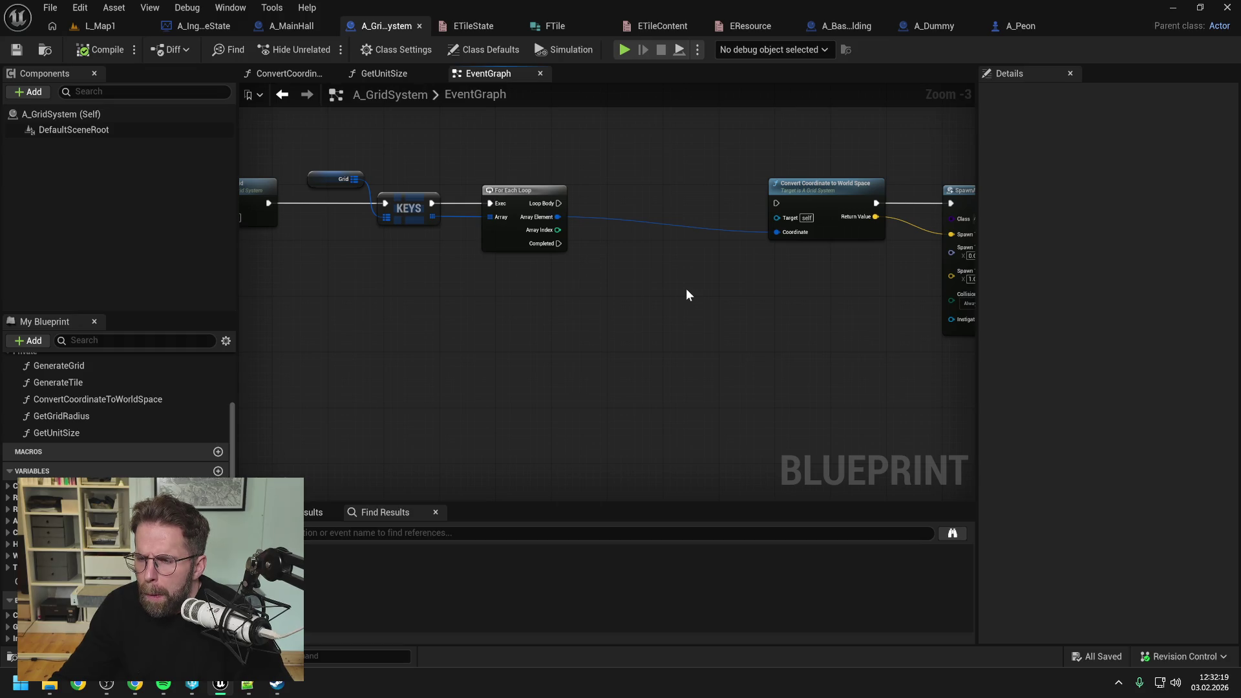
pyautogui.moveTo(696, 288); pyautogui.dragTo(573, 293)
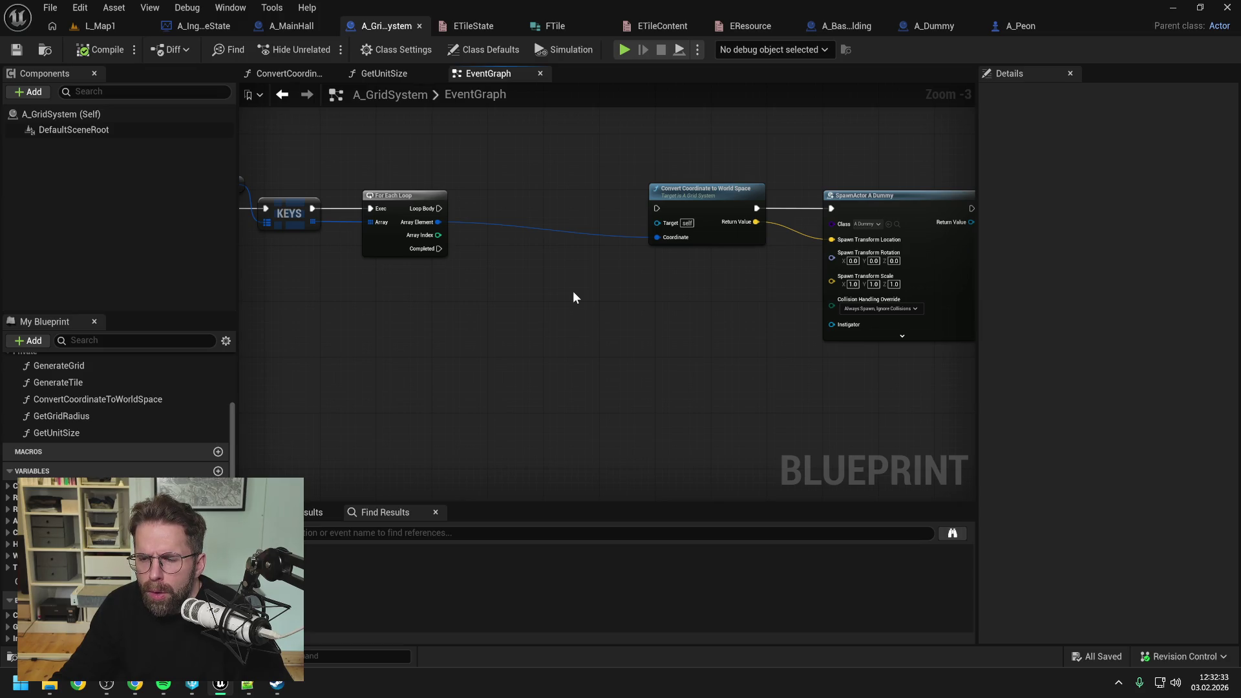
pyautogui.moveTo(573, 292)
pyautogui.mouseDown()
pyautogui.moveTo(534, 273)
pyautogui.moveTo(630, 275)
pyautogui.mouseUp()
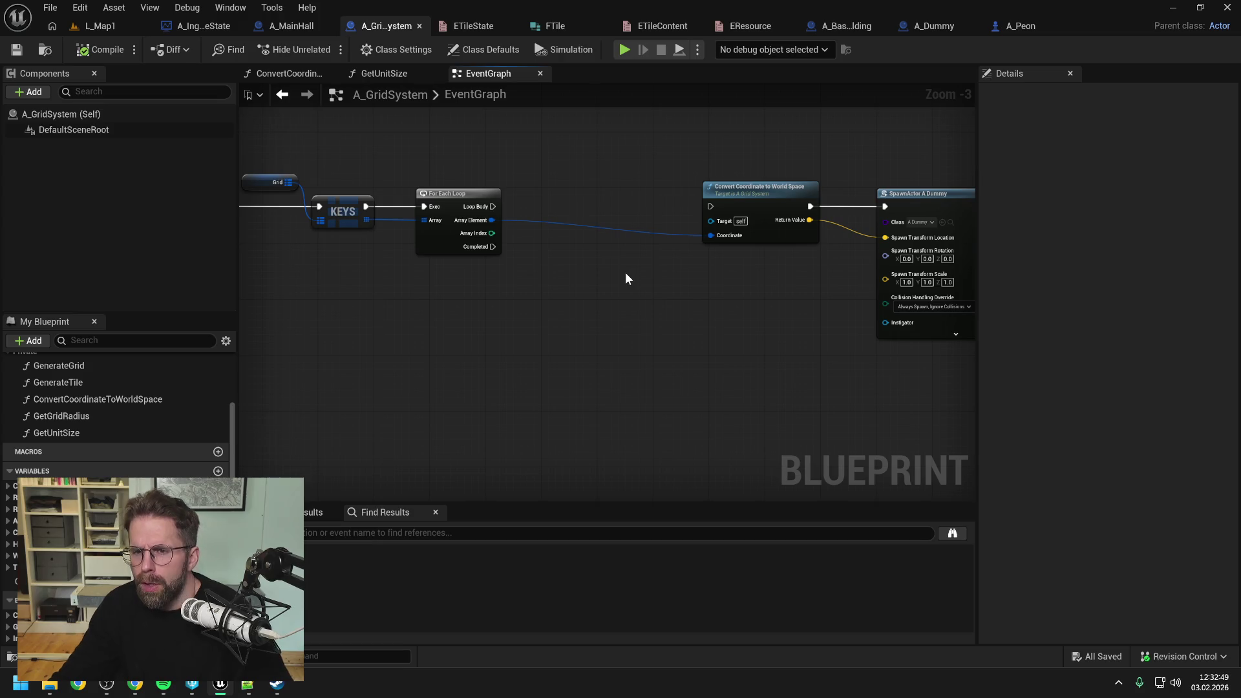
pyautogui.rightClick(603, 278)
# - Add a Delay node to the A_GridSystem EventGraph
pyautogui.write('grid')
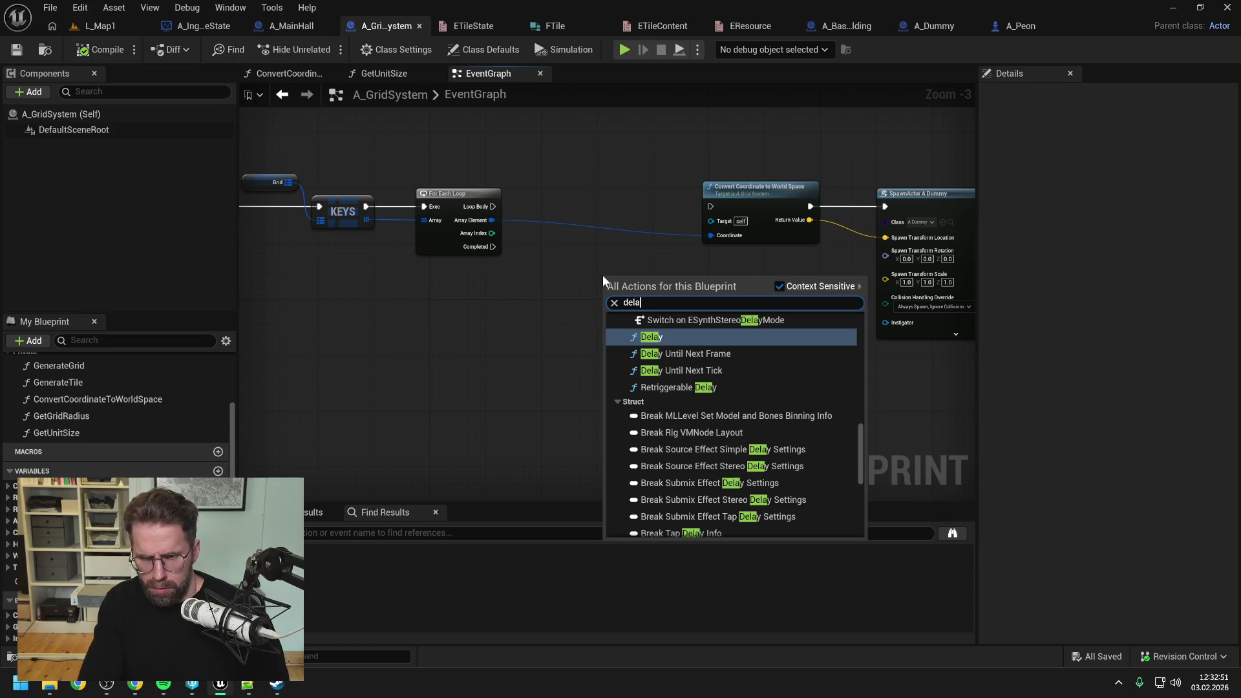
pyautogui.press('Escape')
pyautogui.click(668, 348)
pyautogui.moveTo(669, 347); pyautogui.dragTo(612, 344)
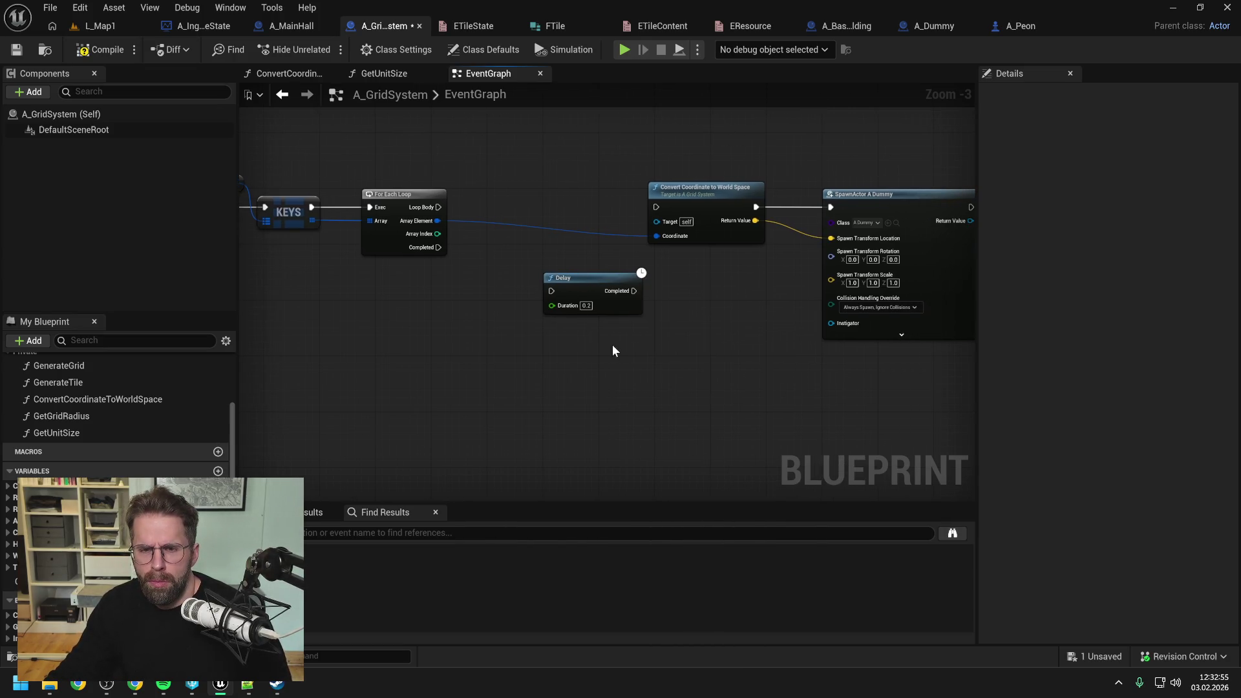
# - Set the Delay Duration to 0.1 and chain Loop Body → Delay → Convert Coordinate
pyautogui.click(585, 305)
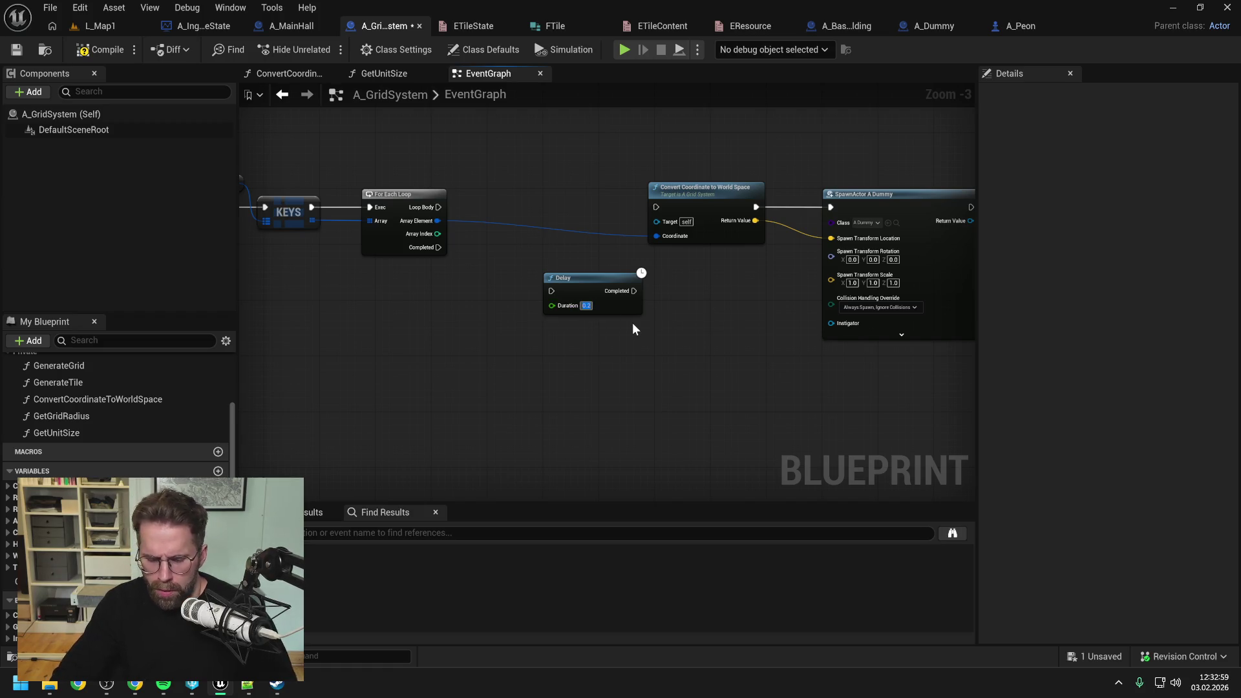
pyautogui.write('0.1')
pyautogui.press('Return')
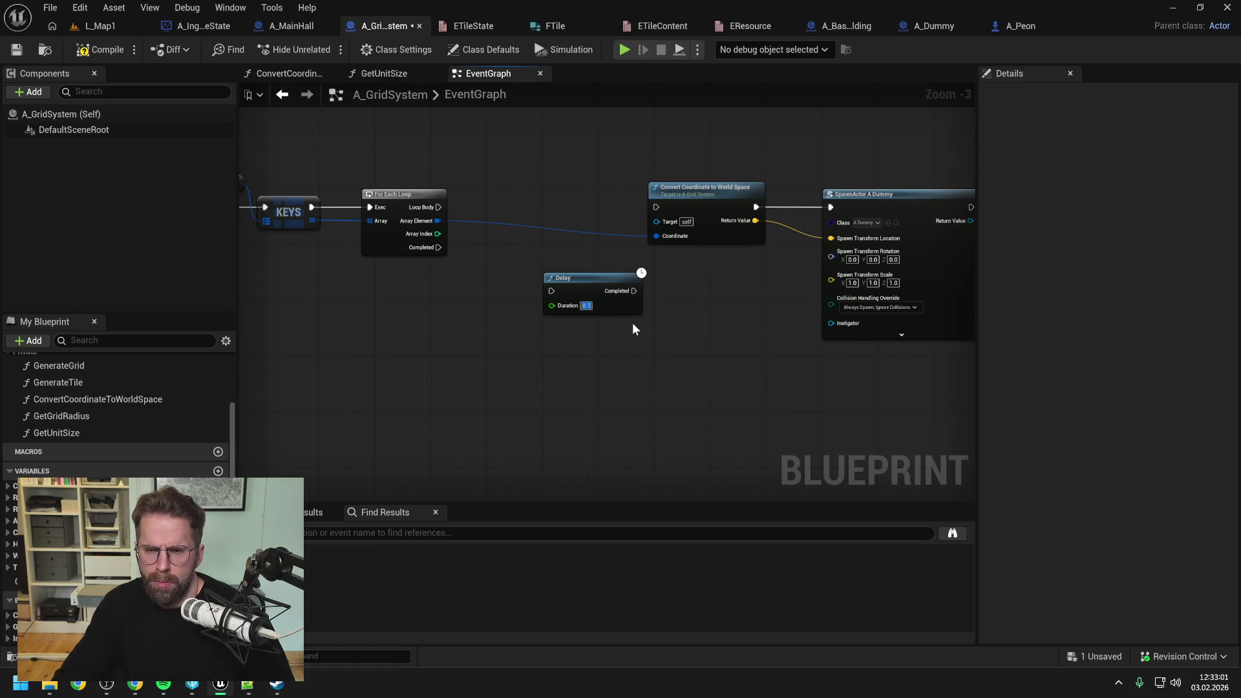
pyautogui.moveTo(439, 207); pyautogui.dragTo(553, 291)
pyautogui.moveTo(634, 291); pyautogui.dragTo(656, 208)
pyautogui.moveTo(695, 319); pyautogui.dragTo(666, 316)
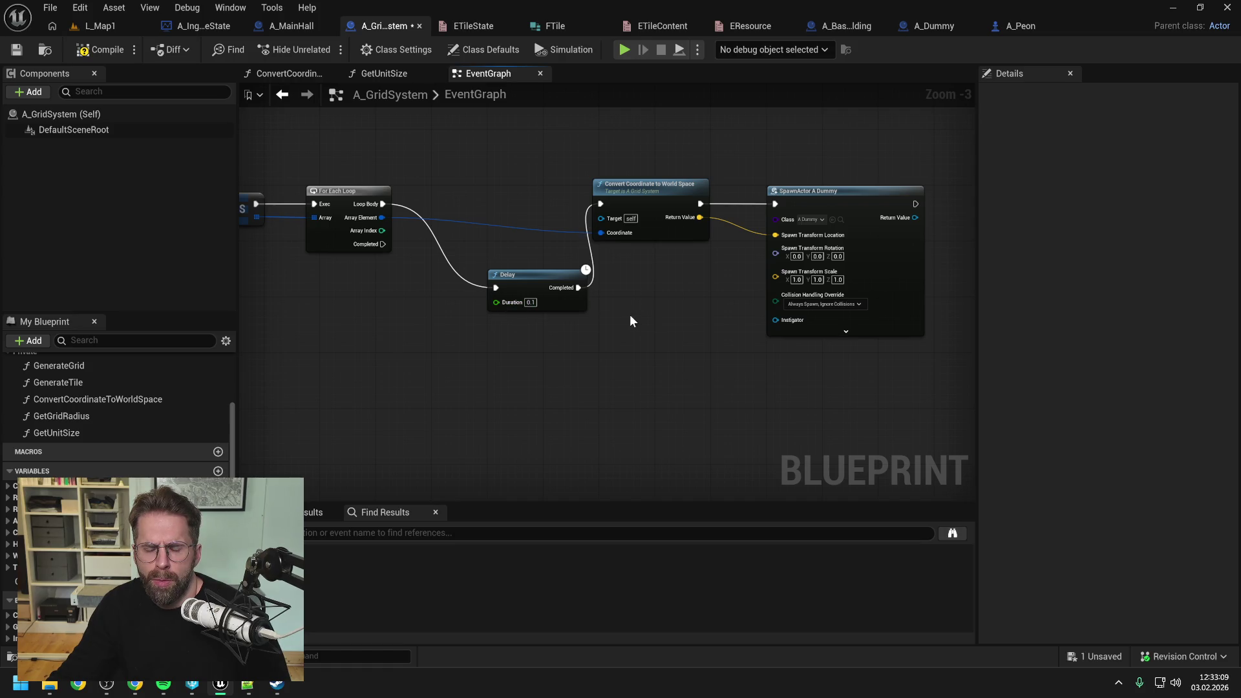
# - Compile and play L_Map1, seeing 20 actors with one dummy, then return to the EventGraph
pyautogui.click(100, 49)
pyautogui.click(100, 26)
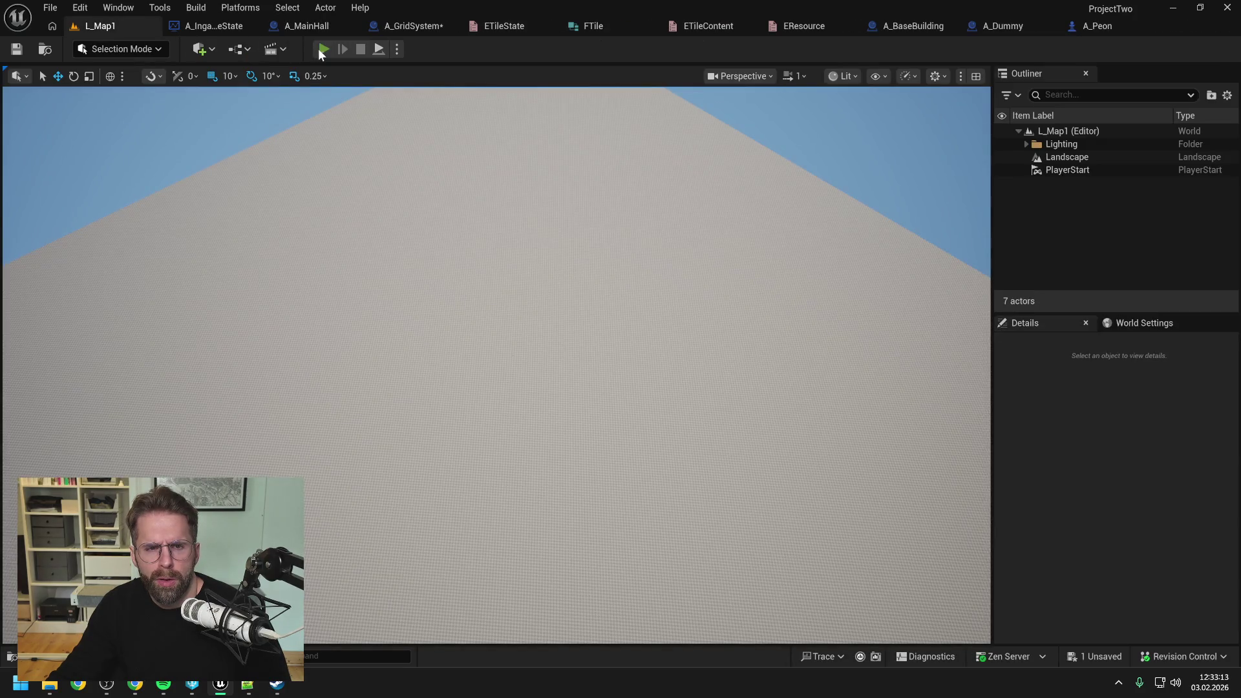
pyautogui.hotkey('alt', 'p')
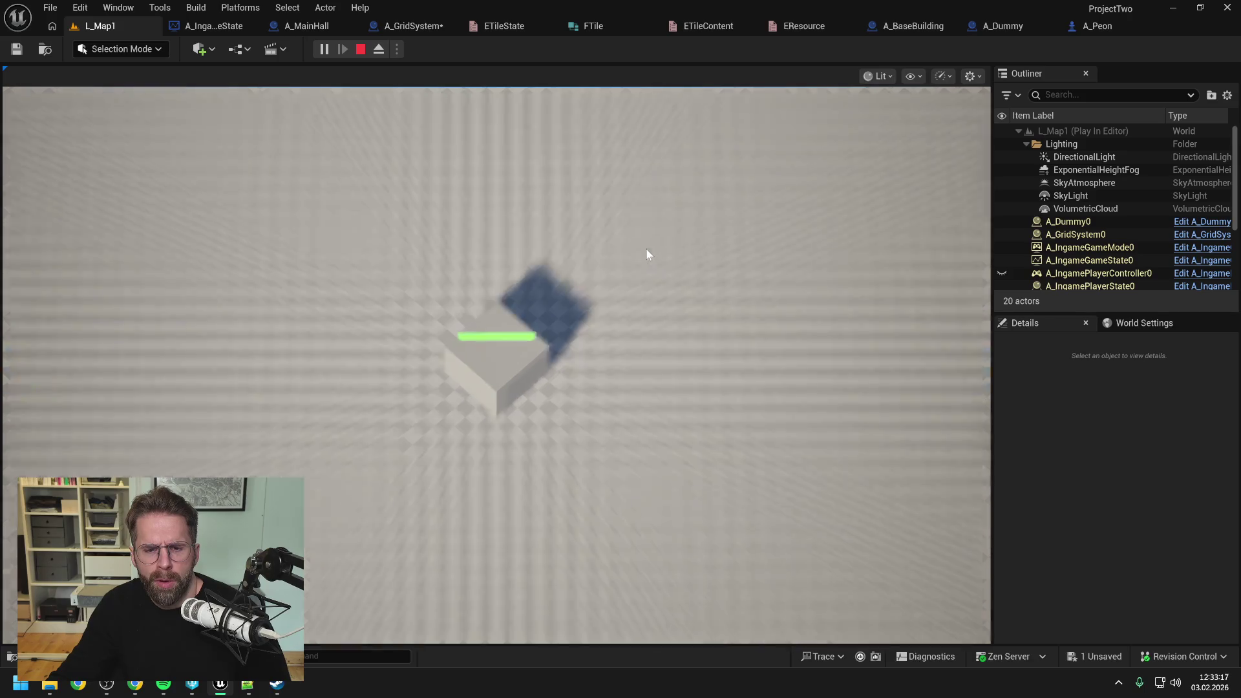
pyautogui.moveTo(979, 223)
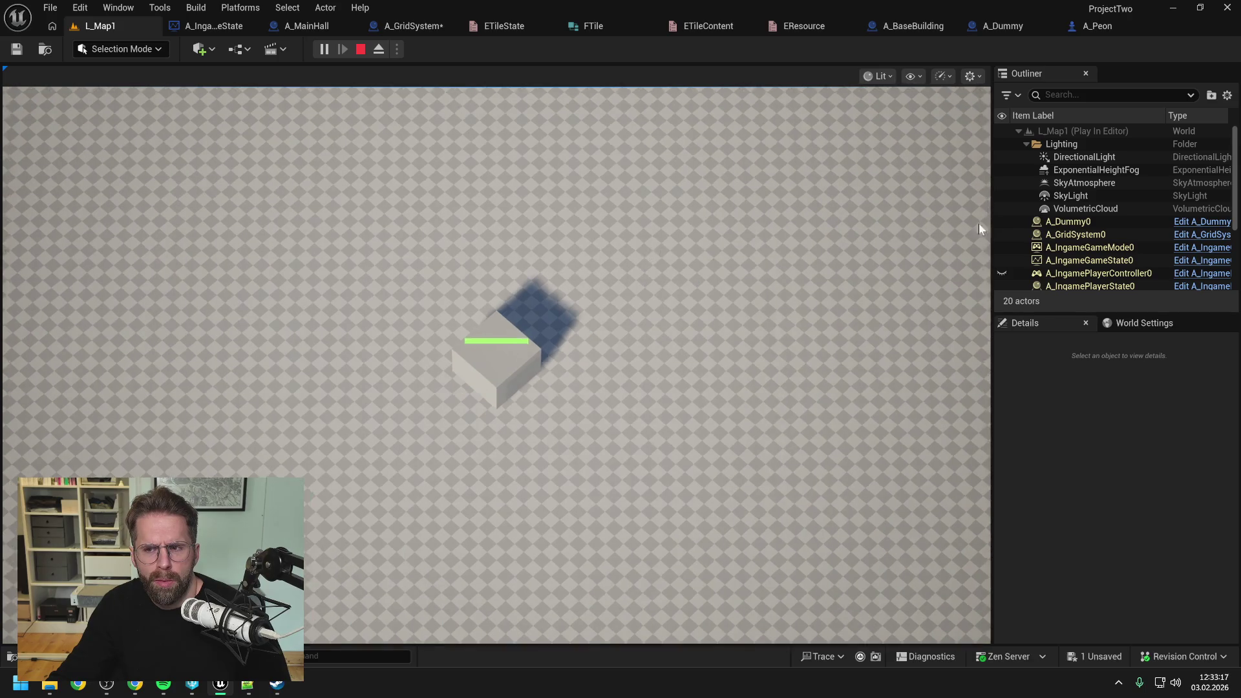
pyautogui.moveTo(4, 250)
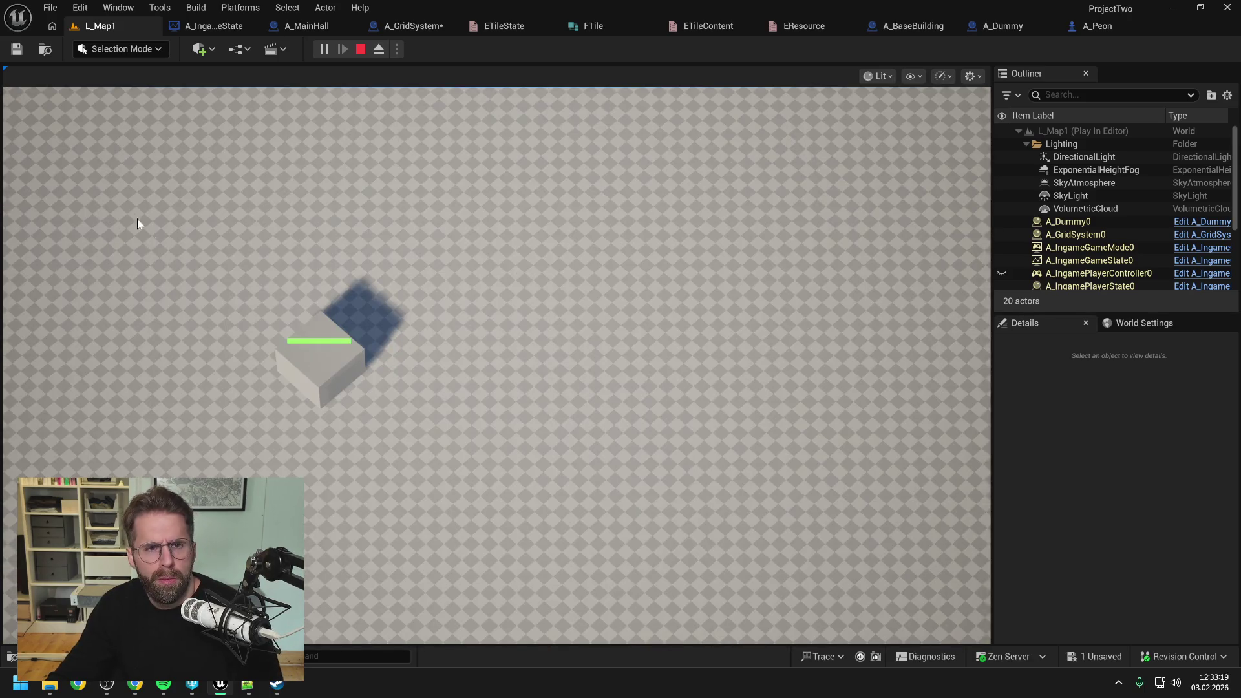
pyautogui.press('Escape')
pyautogui.press('shift+super+s')
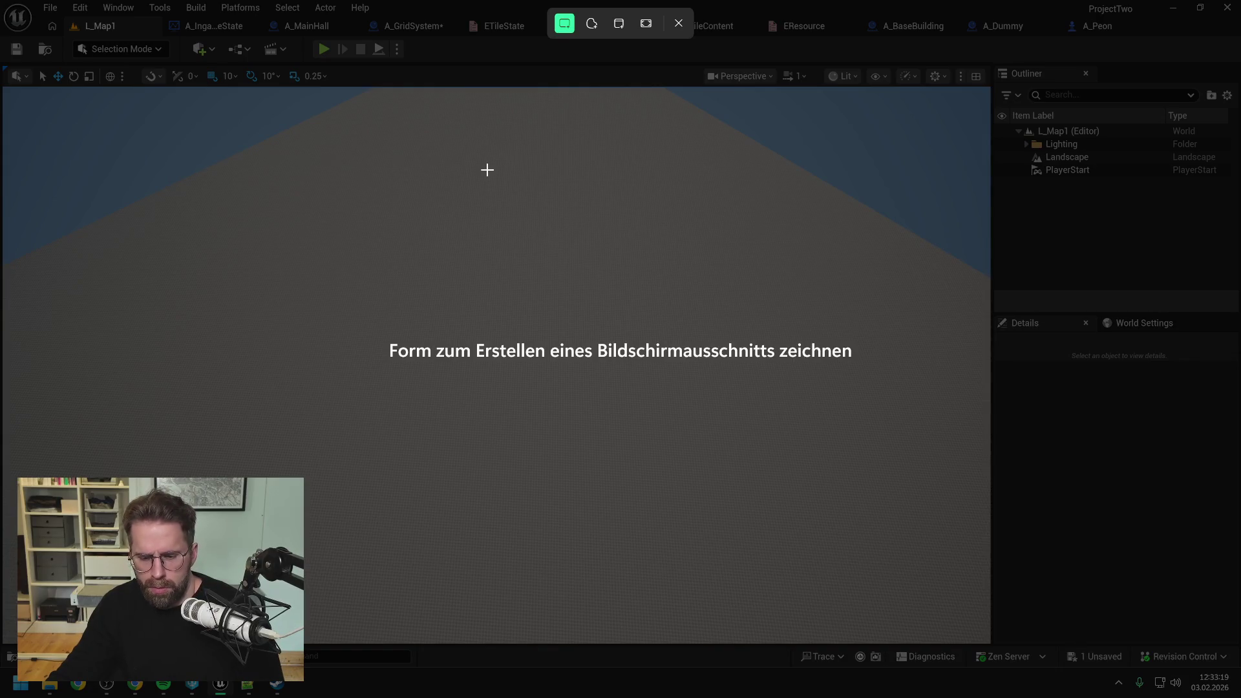
pyautogui.click(679, 23)
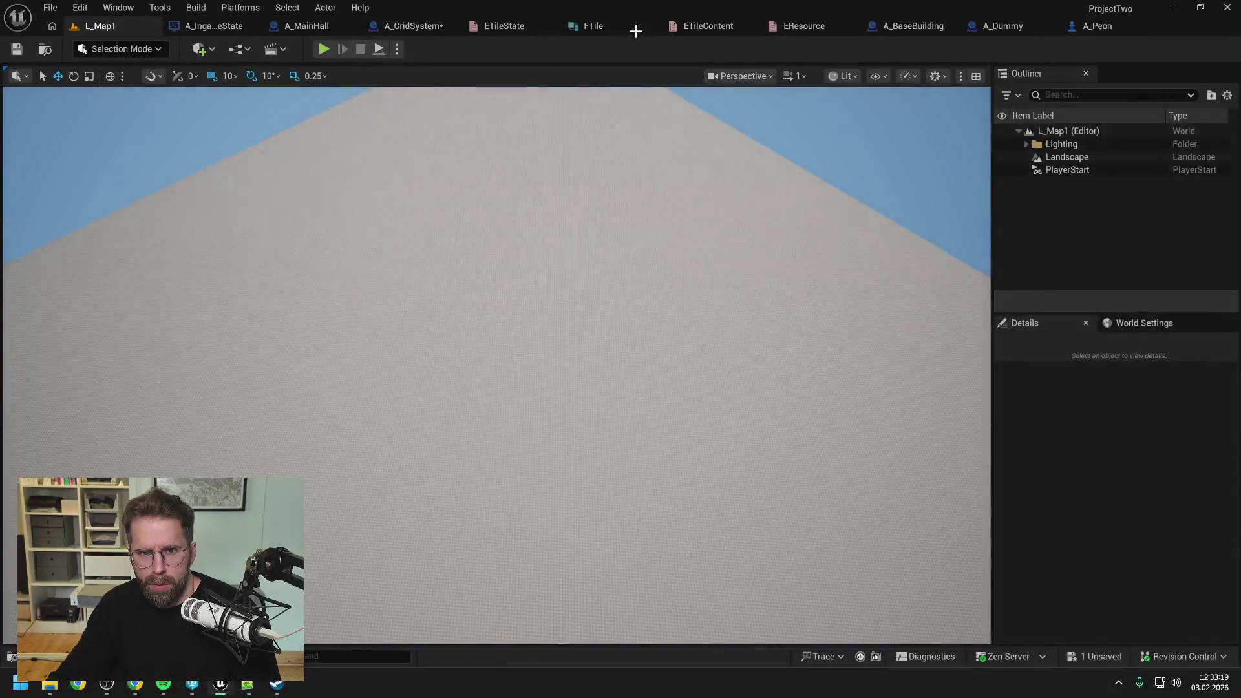
pyautogui.click(414, 25)
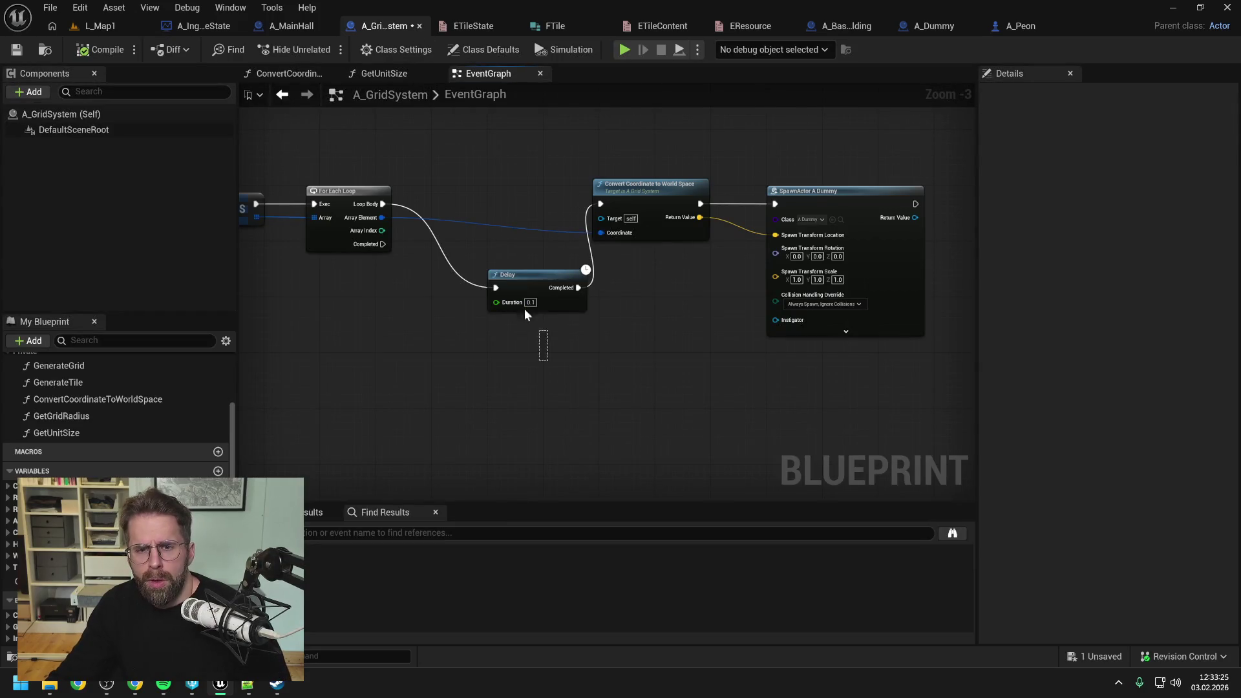
# - Delete the Delay node and its wires, then save the Blueprint
pyautogui.click(512, 289)
pyautogui.press('Delete')
pyautogui.moveTo(512, 289); pyautogui.dragTo(624, 289)
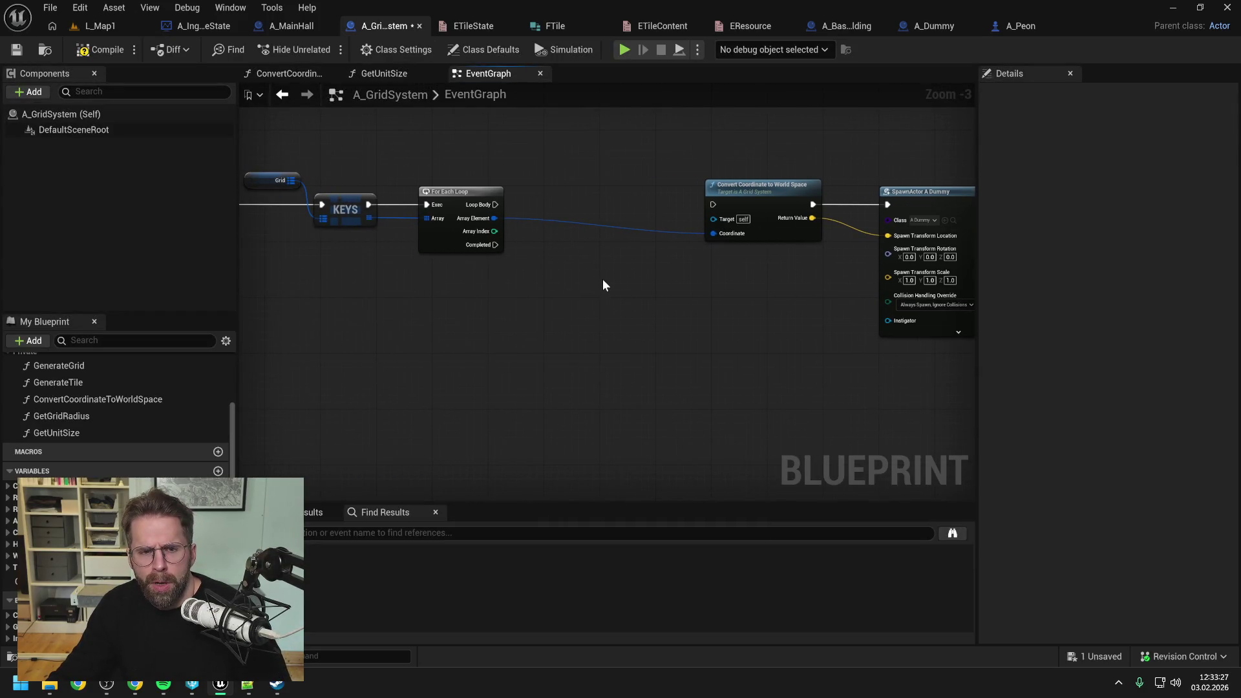
pyautogui.scroll(-1, 595, 279)
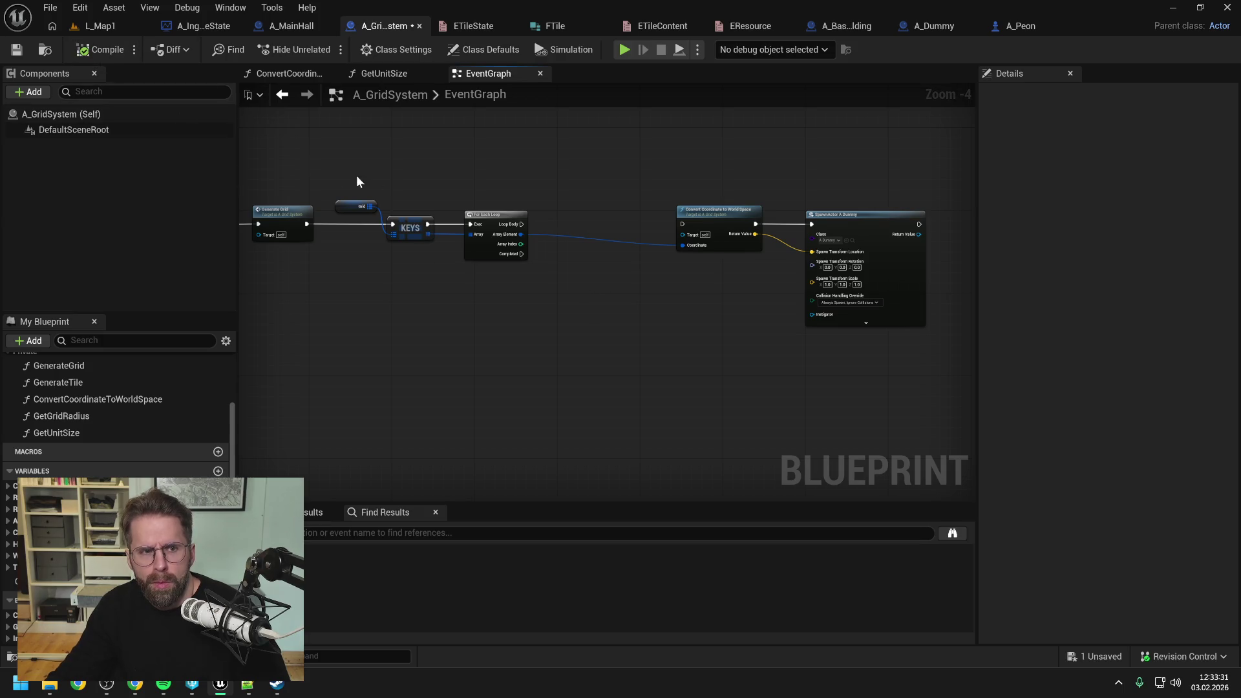
pyautogui.hotkey('ctrl', 's')
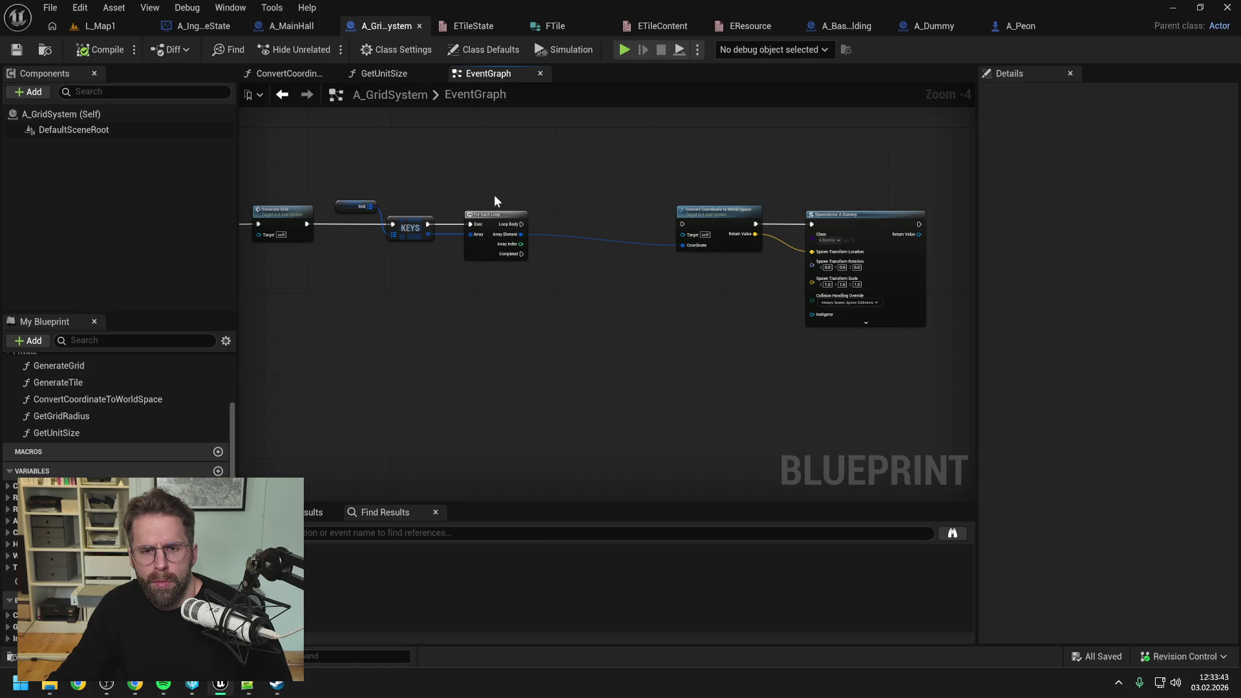
# - Promote the KEYS array to a variable named Keys and delete the For Each Loop
pyautogui.scroll(1, 434, 243)
pyautogui.moveTo(425, 230); pyautogui.dragTo(468, 270)
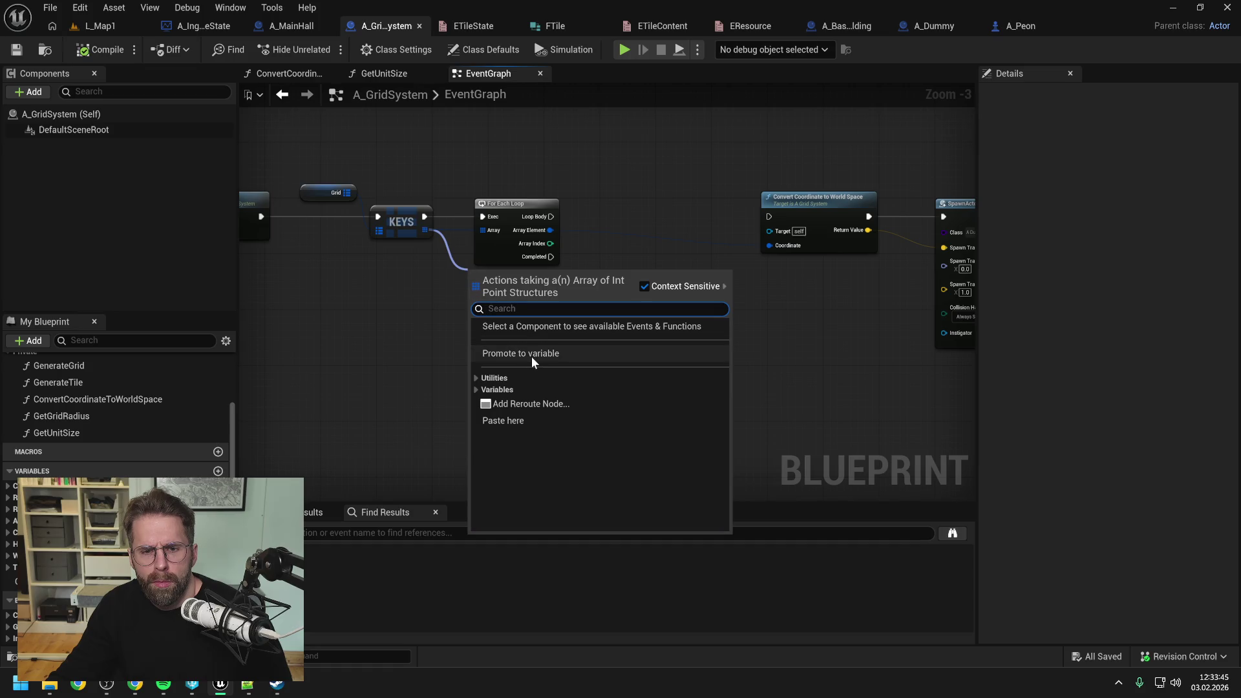
pyautogui.click(532, 355)
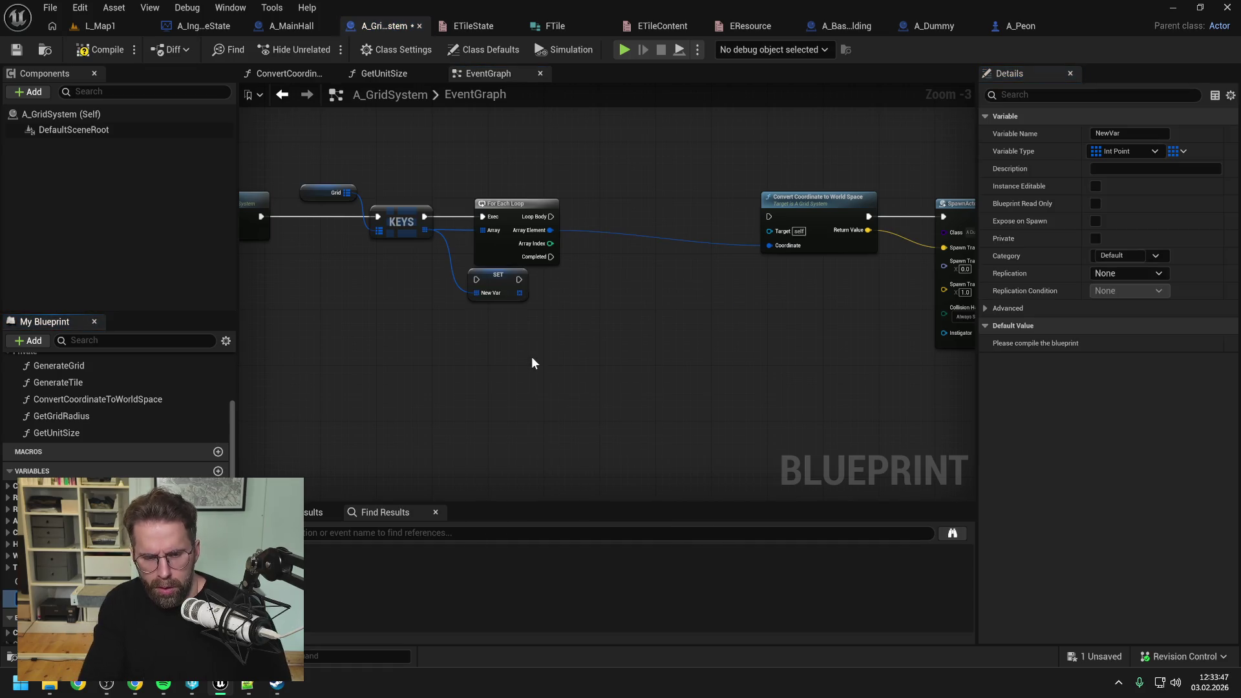
pyautogui.write('Keys')
pyautogui.press('Return')
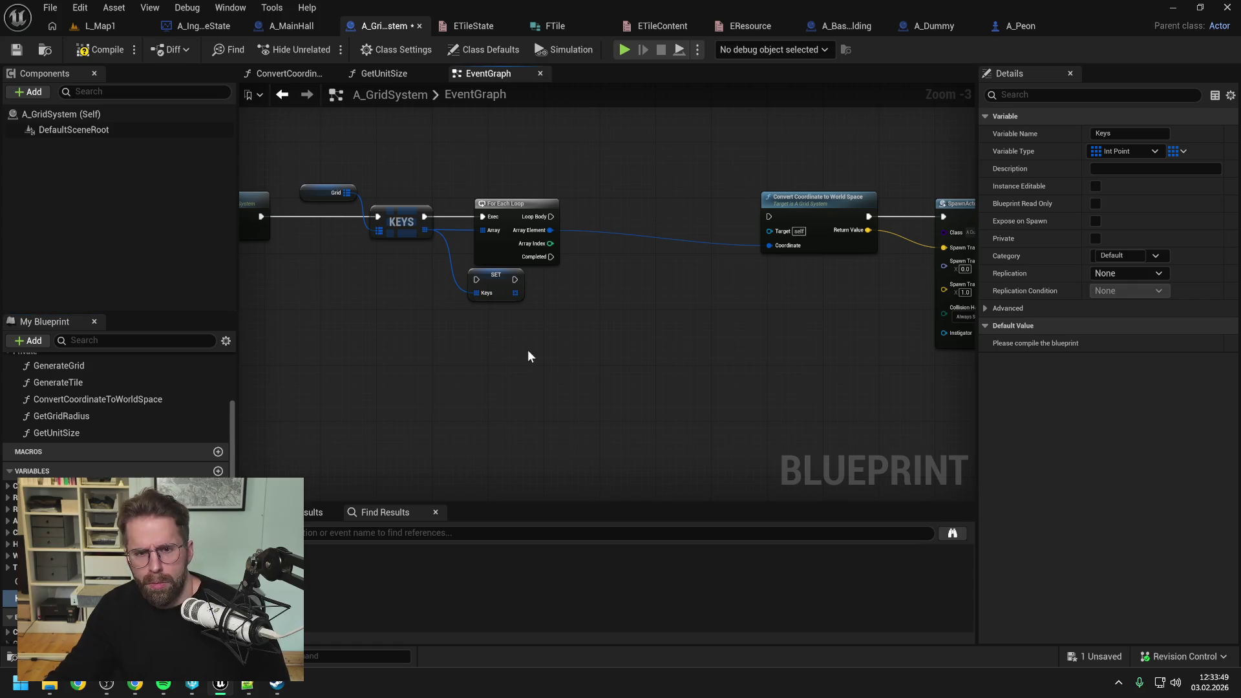
pyautogui.moveTo(427, 219)
pyautogui.mouseDown()
pyautogui.moveTo(475, 270)
pyautogui.moveTo(446, 218)
pyautogui.mouseUp()
pyautogui.click(498, 267)
pyautogui.press('Delete')
pyautogui.click(528, 245)
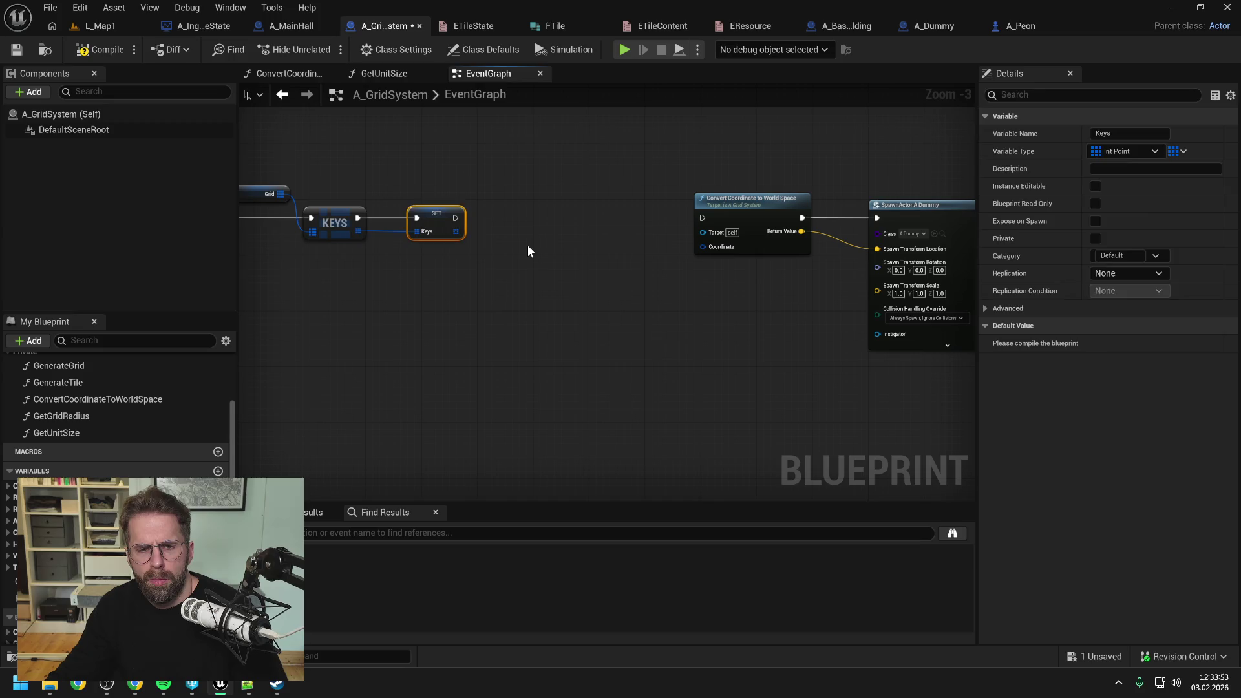
# - Tidy the Convert Coordinate and SpawnActor nodes along the event chain
pyautogui.scroll(-1, 561, 244)
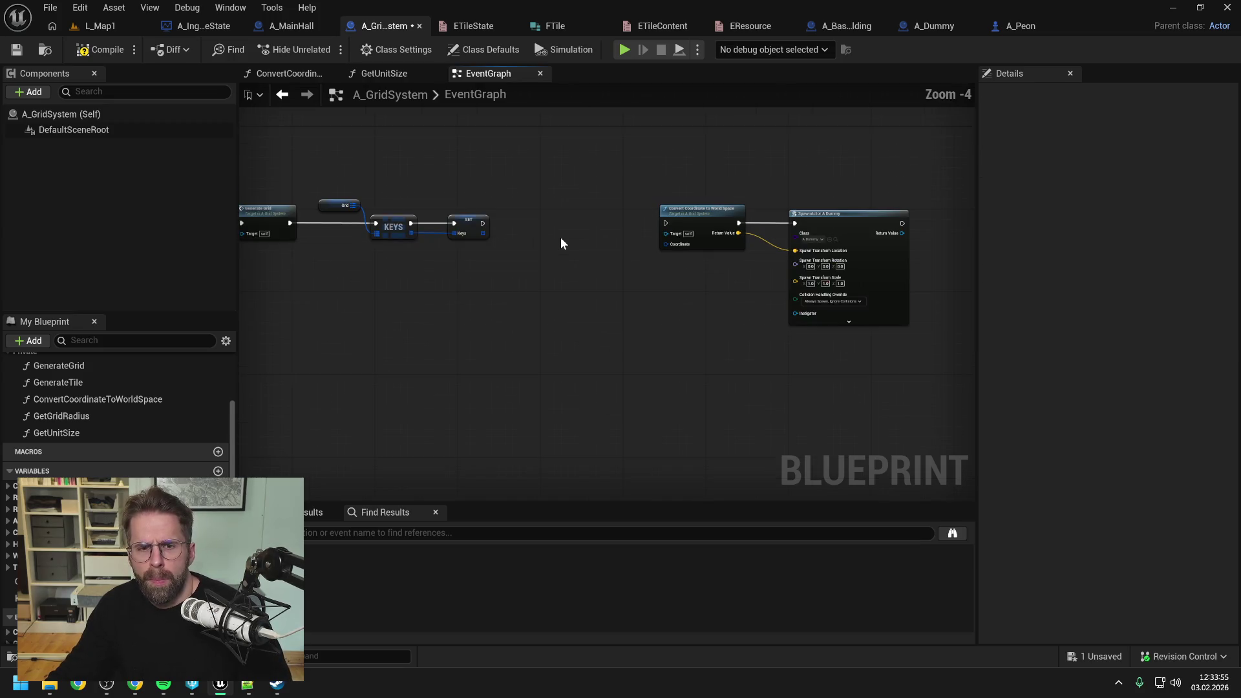
pyautogui.moveTo(651, 172); pyautogui.dragTo(816, 266)
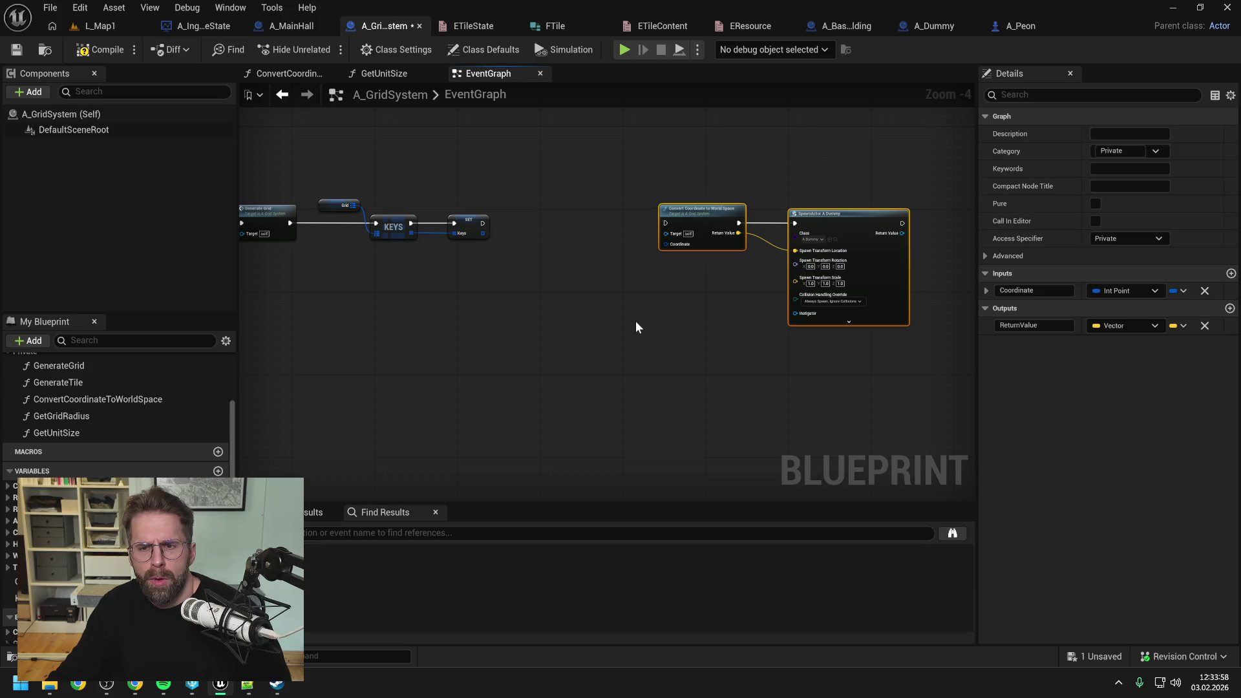
pyautogui.click(598, 298)
pyautogui.moveTo(587, 297); pyautogui.dragTo(707, 302)
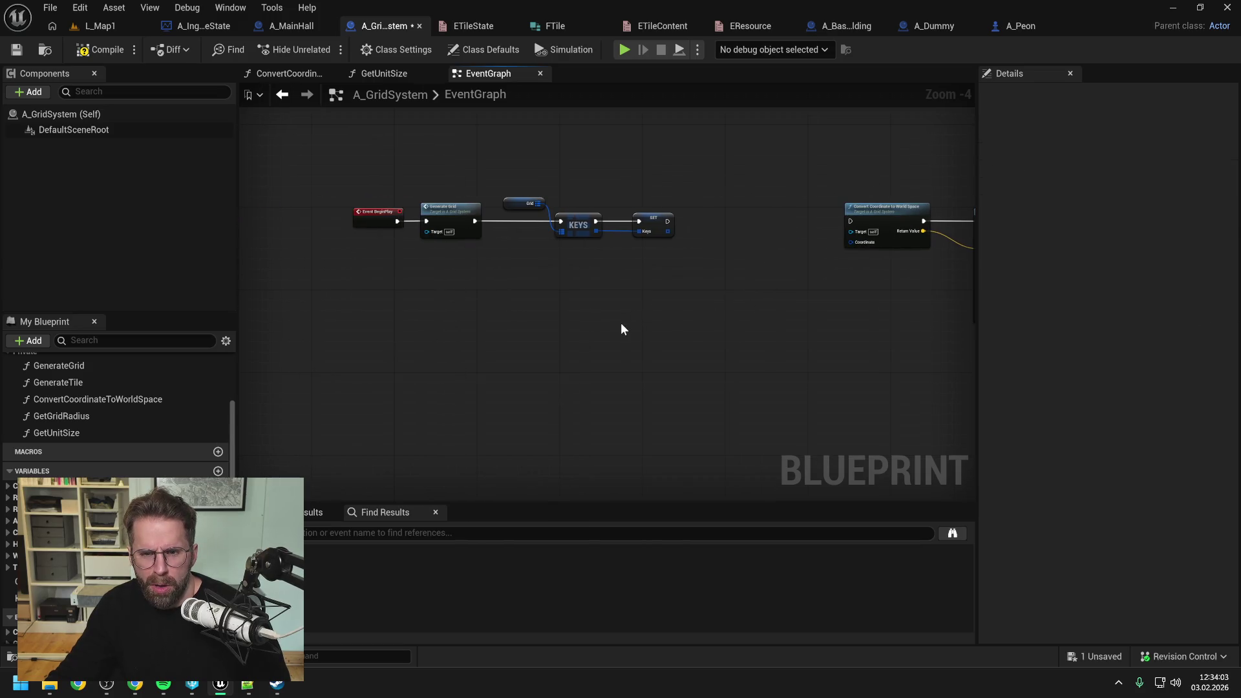
pyautogui.moveTo(622, 326); pyautogui.dragTo(564, 315)
pyautogui.rightClick(386, 334)
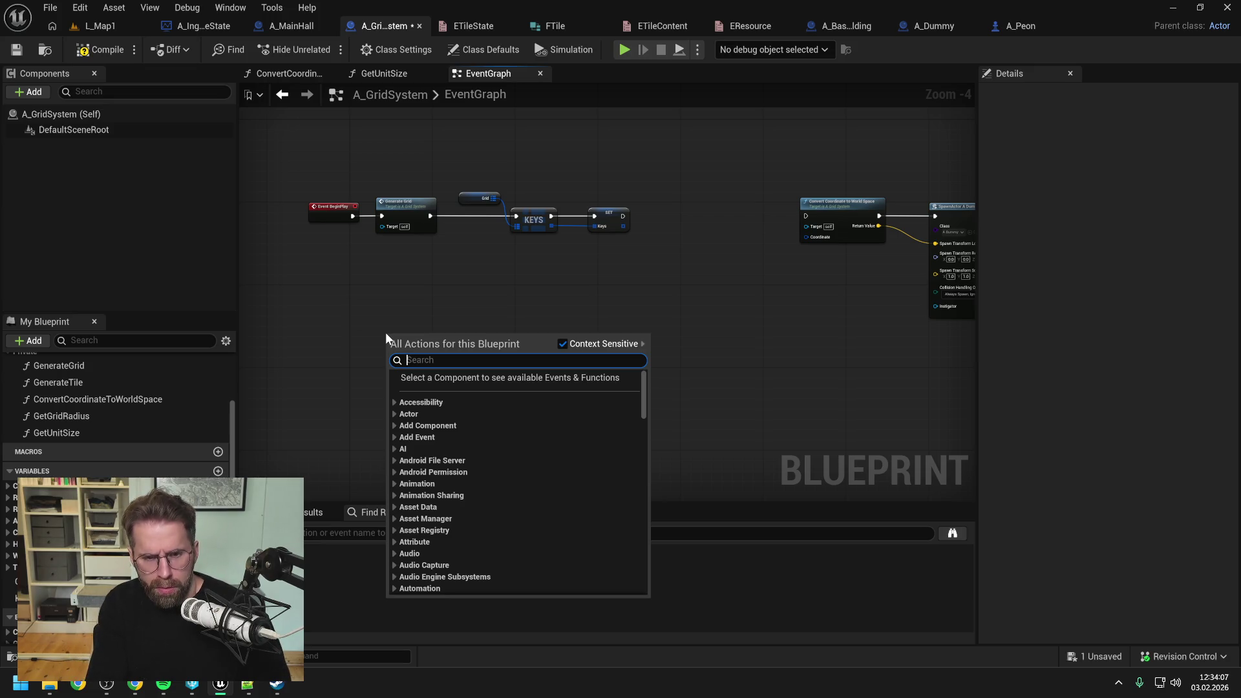
# - Add an Event Tick node to the graph and save
pyautogui.write('tick')
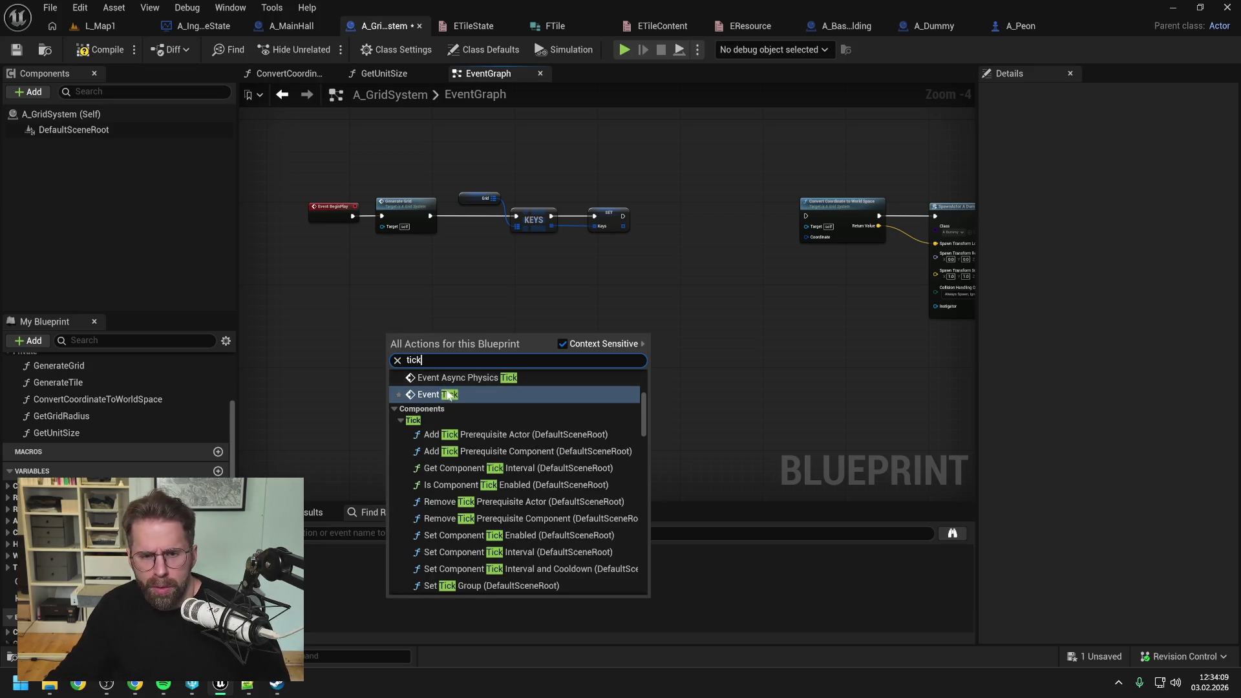
pyautogui.press('Return')
pyautogui.moveTo(330, 327); pyautogui.dragTo(325, 327)
pyautogui.click(443, 317)
pyautogui.hotkey('ctrl', 's')
# - Create a variable named Timer and compile so it defaults to Float 0.0
pyautogui.click(217, 471)
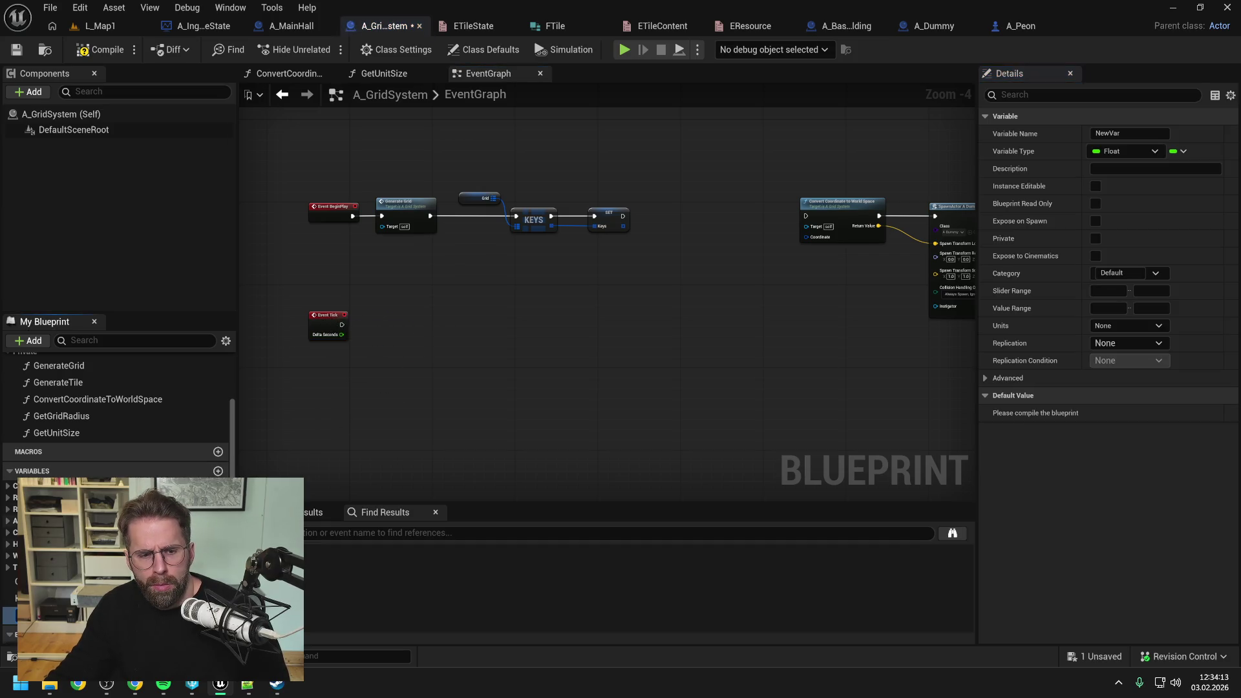
pyautogui.write('Timer')
pyautogui.press('Return')
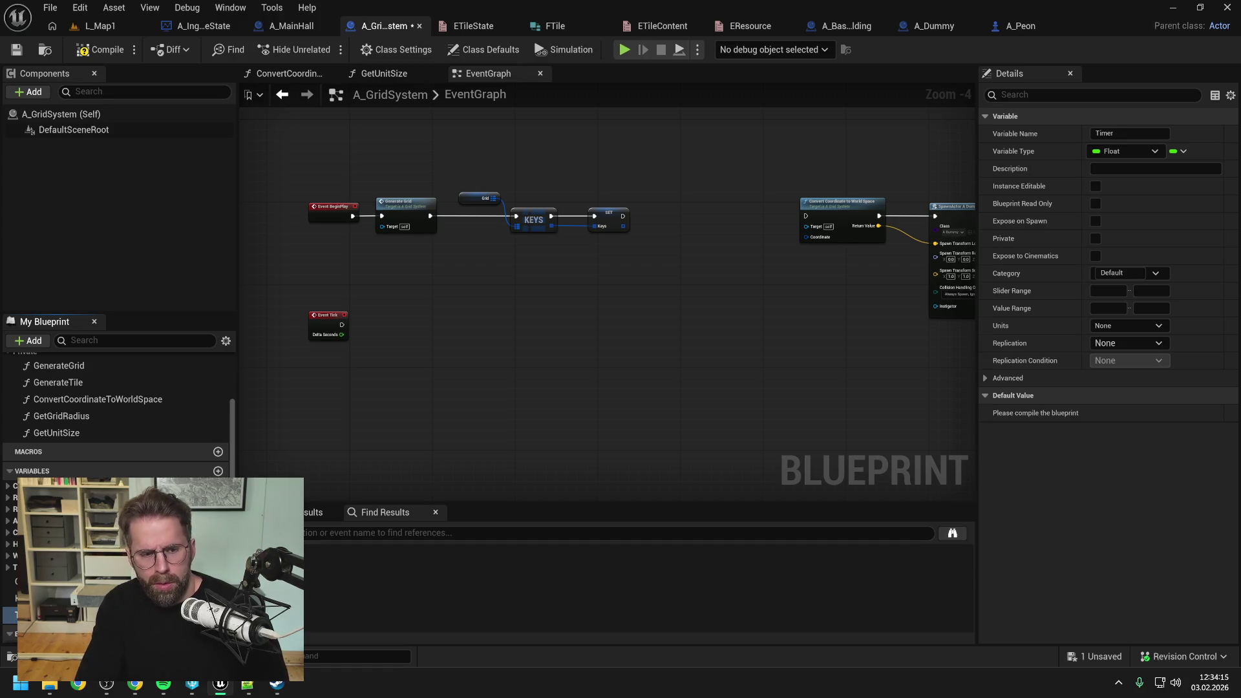
pyautogui.hotkey('ctrl', 's')
pyautogui.click(99, 51)
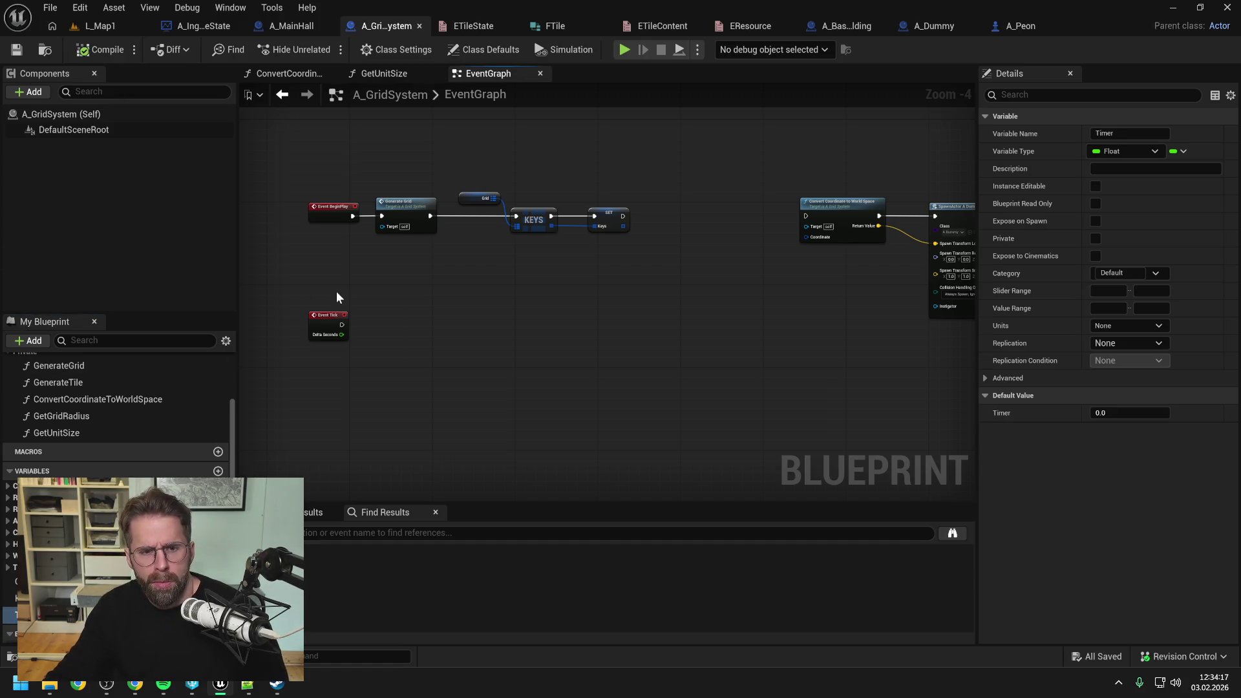
pyautogui.moveTo(644, 325); pyautogui.dragTo(587, 319)
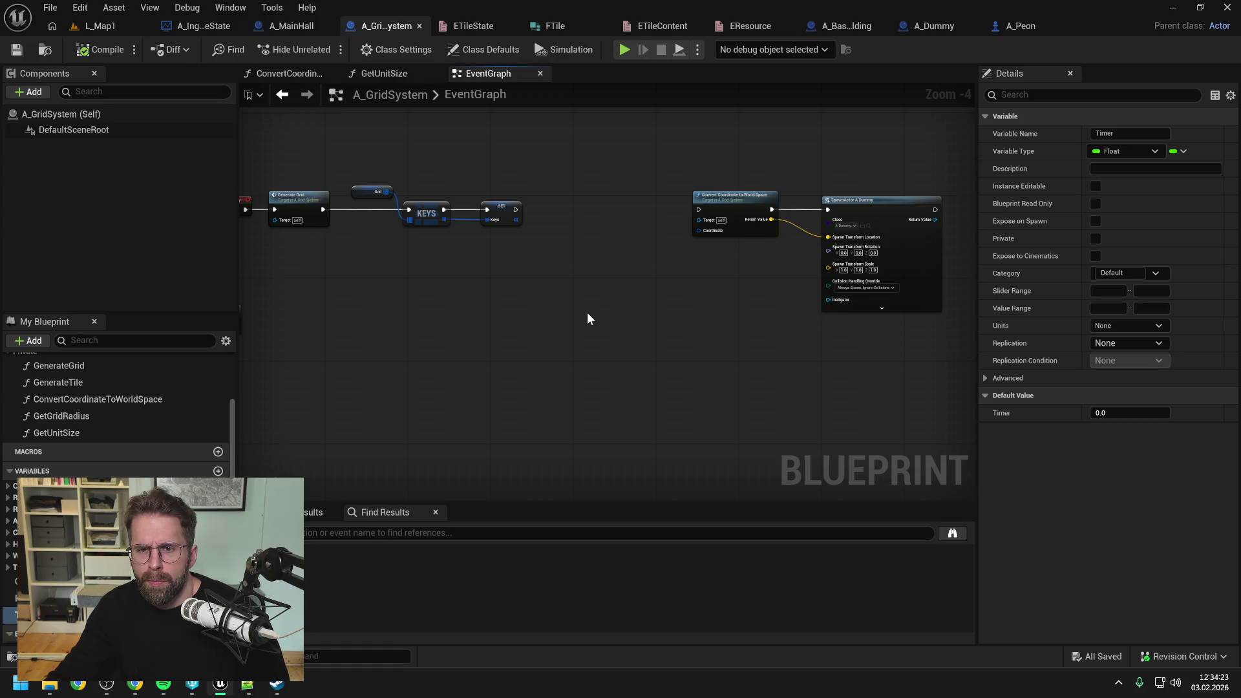
# - Add an Is Not Empty check on Keys feeding a new Branch node
pyautogui.moveTo(516, 219); pyautogui.dragTo(537, 241)
pyautogui.write('get')
pyautogui.click(622, 326)
pyautogui.write('is not')
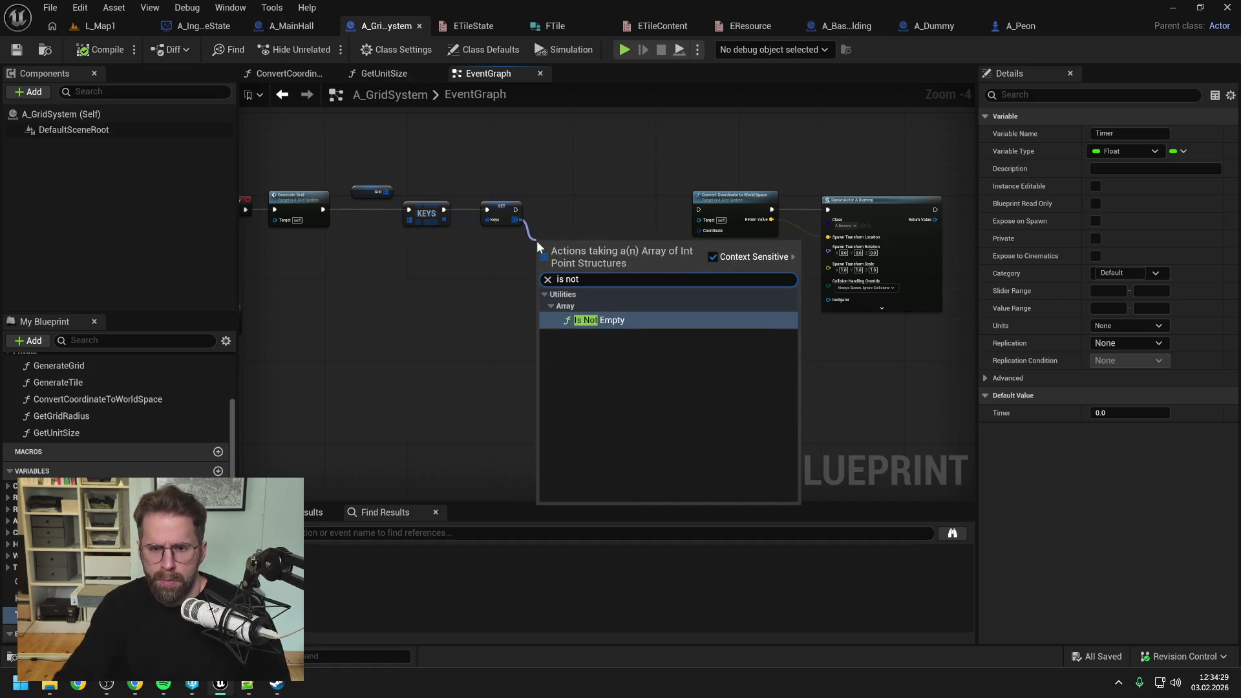
pyautogui.click(579, 321)
pyautogui.moveTo(596, 250); pyautogui.dragTo(646, 210)
pyautogui.write('branch')
pyautogui.press('Return')
# - Wire SET Keys into the Branch and the Branch into Convert Coordinate, tidying the layout
pyautogui.moveTo(516, 209); pyautogui.dragTo(620, 215)
pyautogui.moveTo(666, 214); pyautogui.dragTo(776, 220)
pyautogui.click(687, 221)
pyautogui.moveTo(555, 211); pyautogui.dragTo(571, 206)
pyautogui.click(499, 244)
pyautogui.moveTo(499, 244); pyautogui.dragTo(505, 238)
pyautogui.click(518, 282)
# - Feed a Get from Keys into Convert Coordinate's Coordinate, connect Branch True, and save
pyautogui.moveTo(423, 223); pyautogui.dragTo(646, 245)
pyautogui.write('get')
pyautogui.click(696, 340)
pyautogui.moveTo(550, 218)
pyautogui.mouseDown()
pyautogui.moveTo(655, 217)
pyautogui.moveTo(660, 239)
pyautogui.mouseUp()
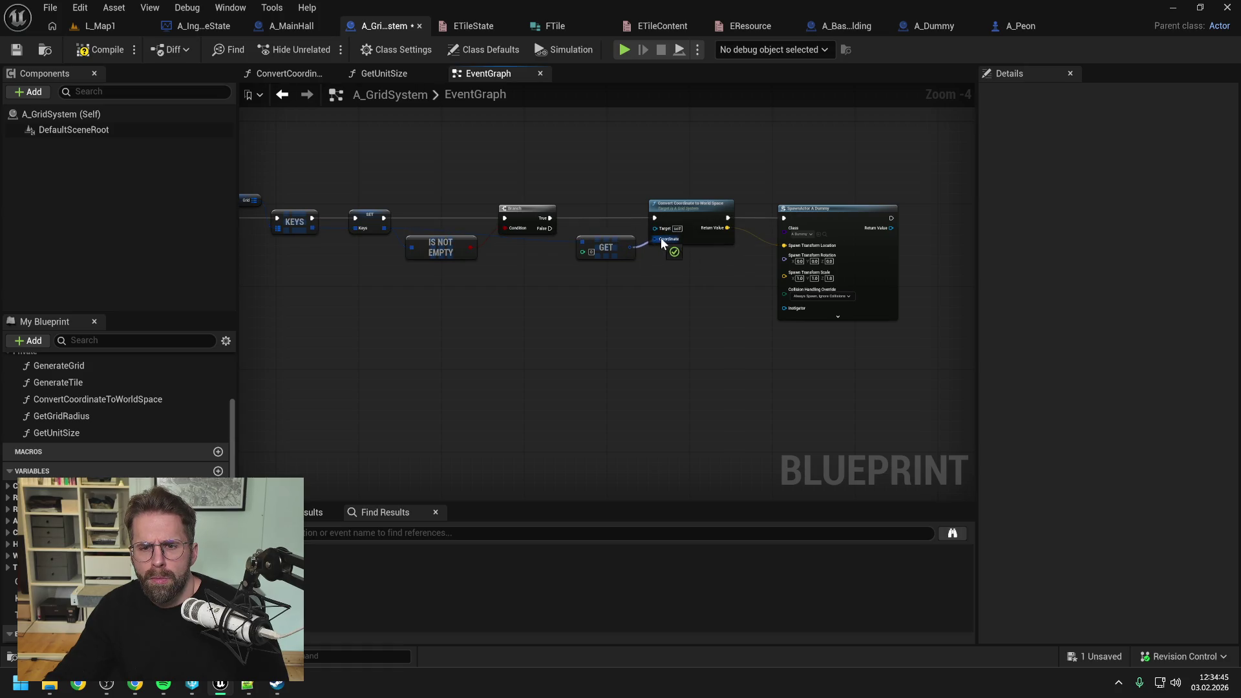
pyautogui.moveTo(663, 292); pyautogui.dragTo(715, 286)
pyautogui.hotkey('ctrl', 's')
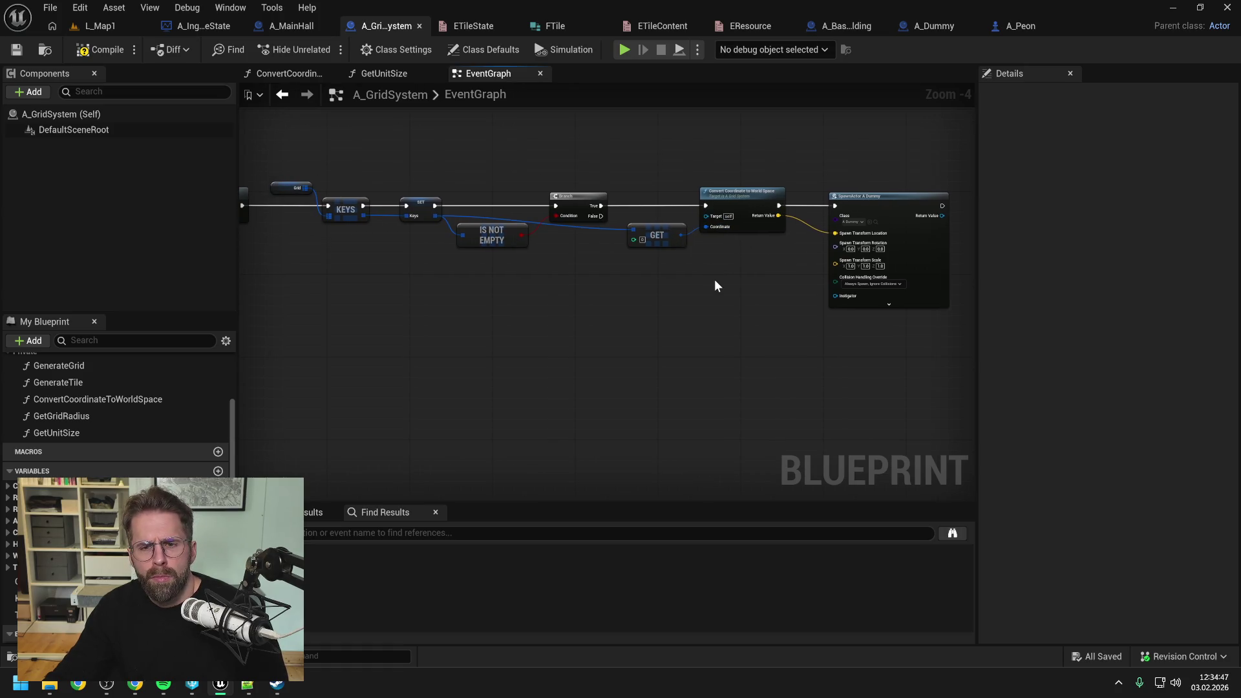
# - Add a SET Timer node after SpawnActor with Timer set to 0
pyautogui.moveTo(726, 281); pyautogui.dragTo(638, 285)
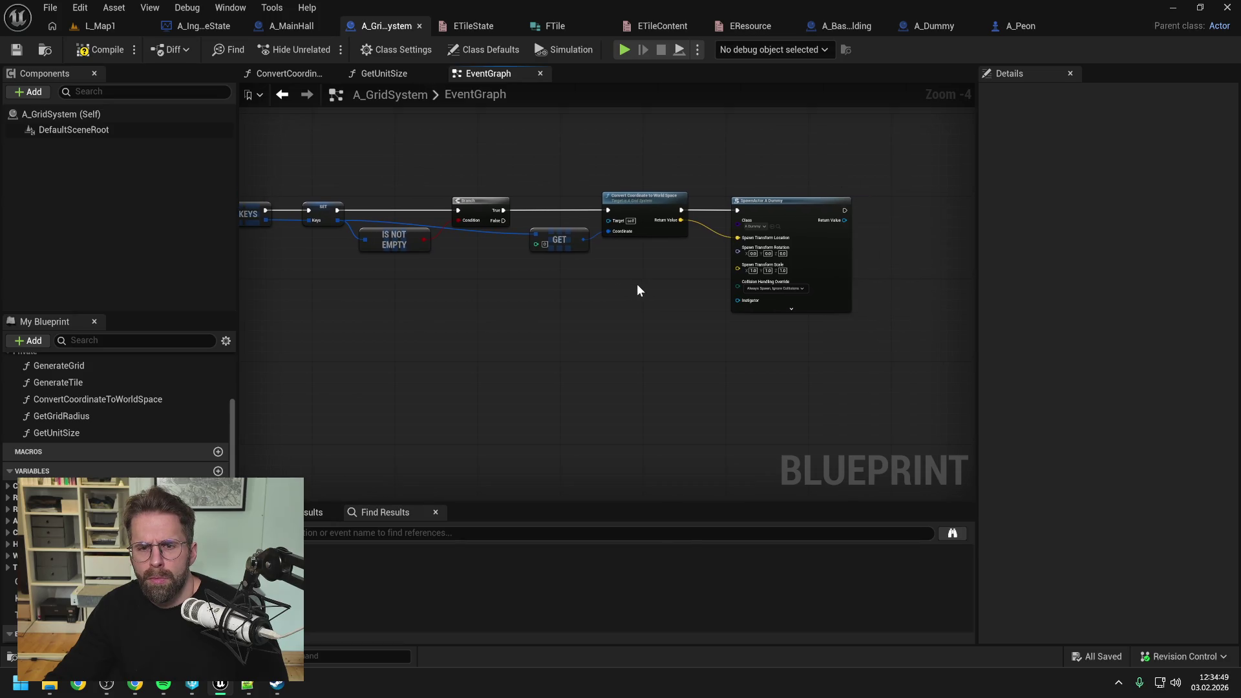
pyautogui.moveTo(26, 568)
pyautogui.mouseDown()
pyautogui.moveTo(909, 266)
pyautogui.moveTo(906, 207)
pyautogui.mouseUp()
pyautogui.click(924, 255)
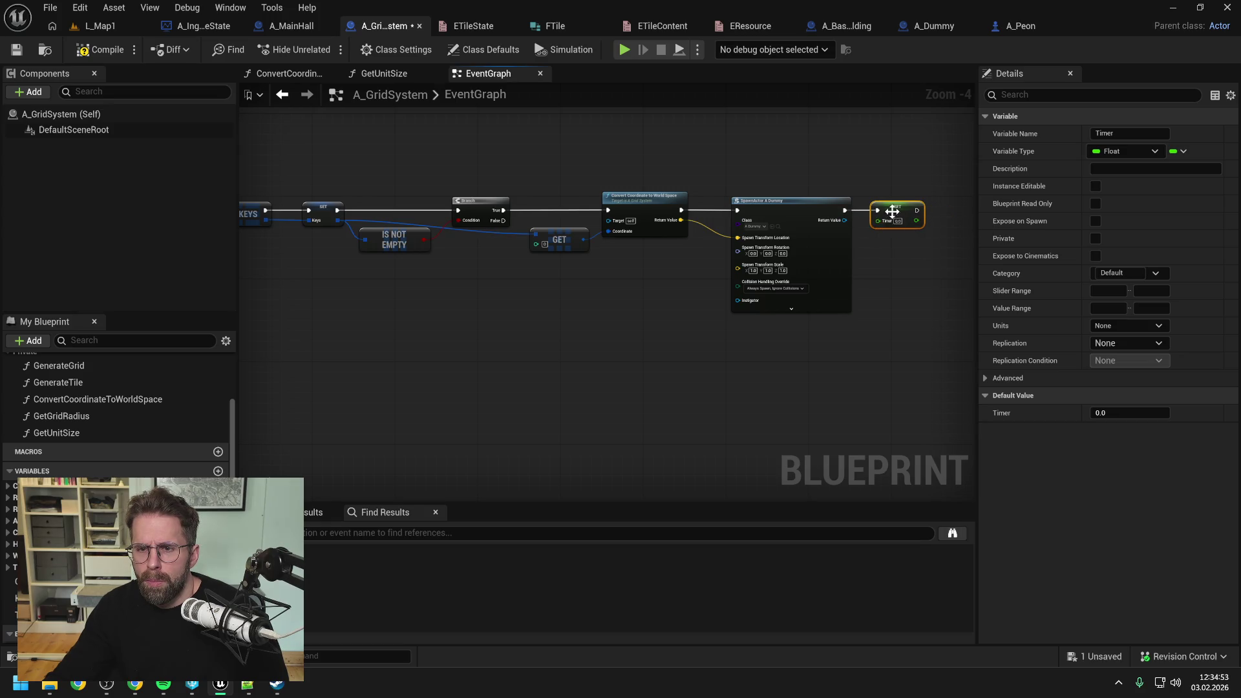
pyautogui.write('0')
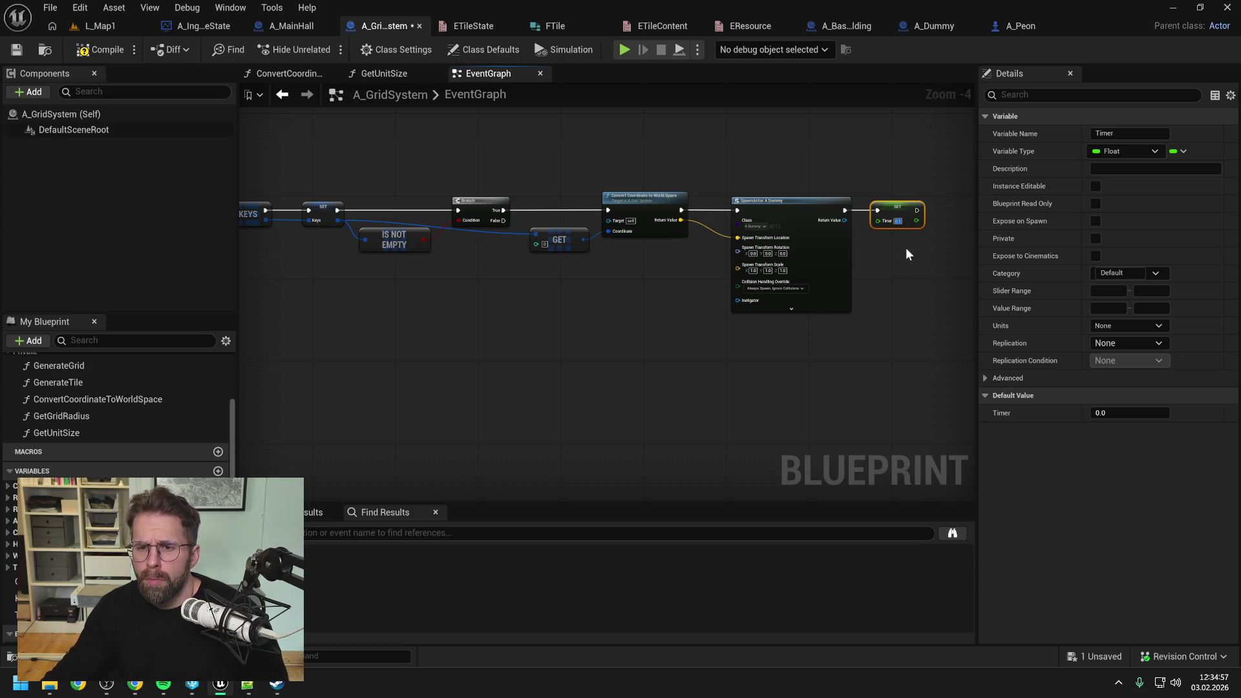
pyautogui.moveTo(906, 247); pyautogui.dragTo(800, 265)
# - Add a Remove Item node on Keys after SpawnActor, removing the fetched key
pyautogui.moveTo(381, 292); pyautogui.dragTo(529, 295)
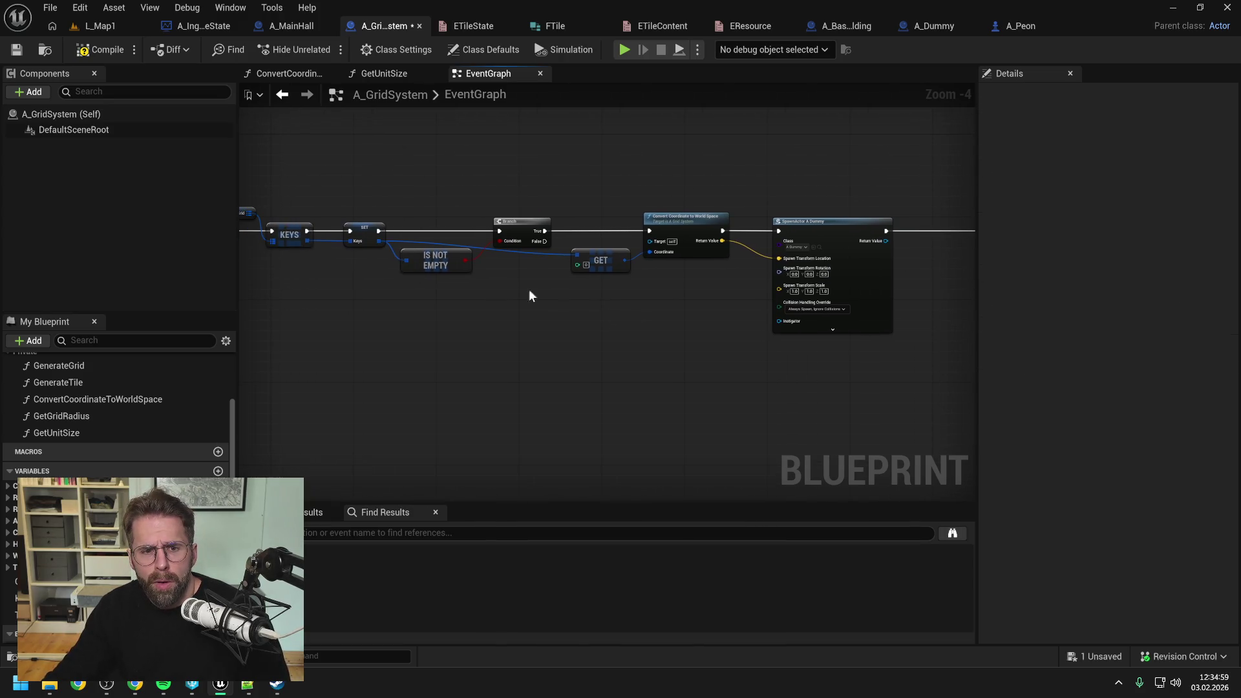
pyautogui.moveTo(378, 242); pyautogui.dragTo(915, 272)
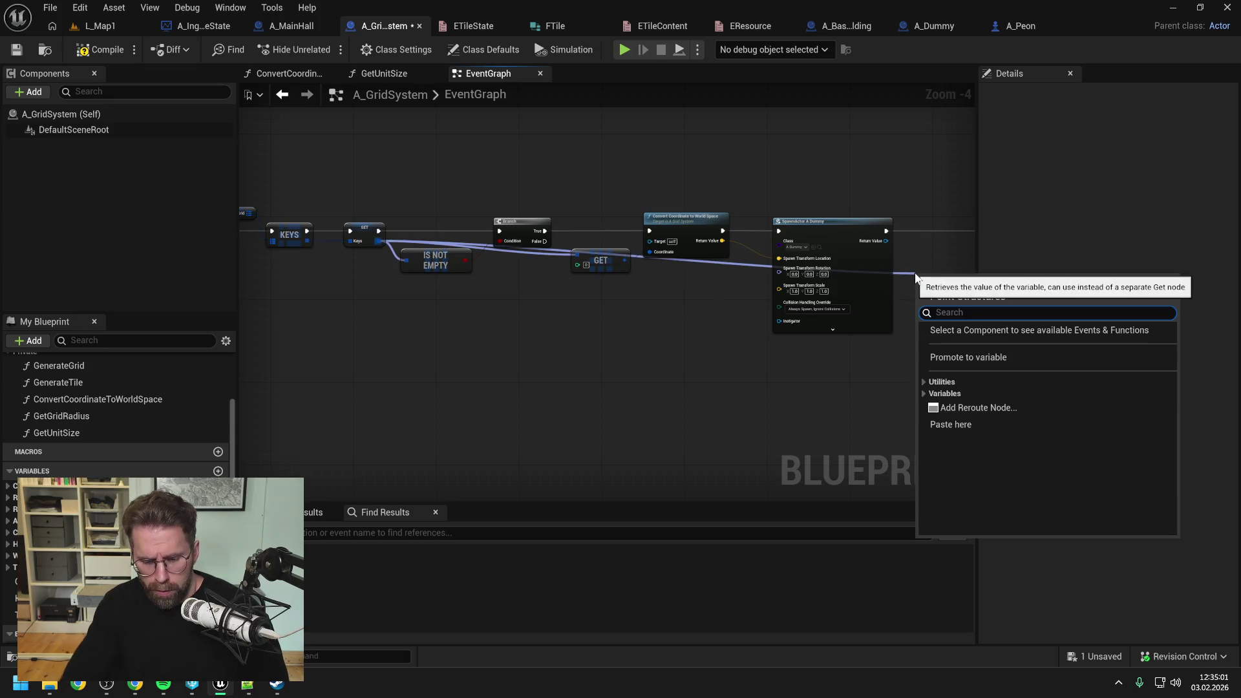
pyautogui.write('remove')
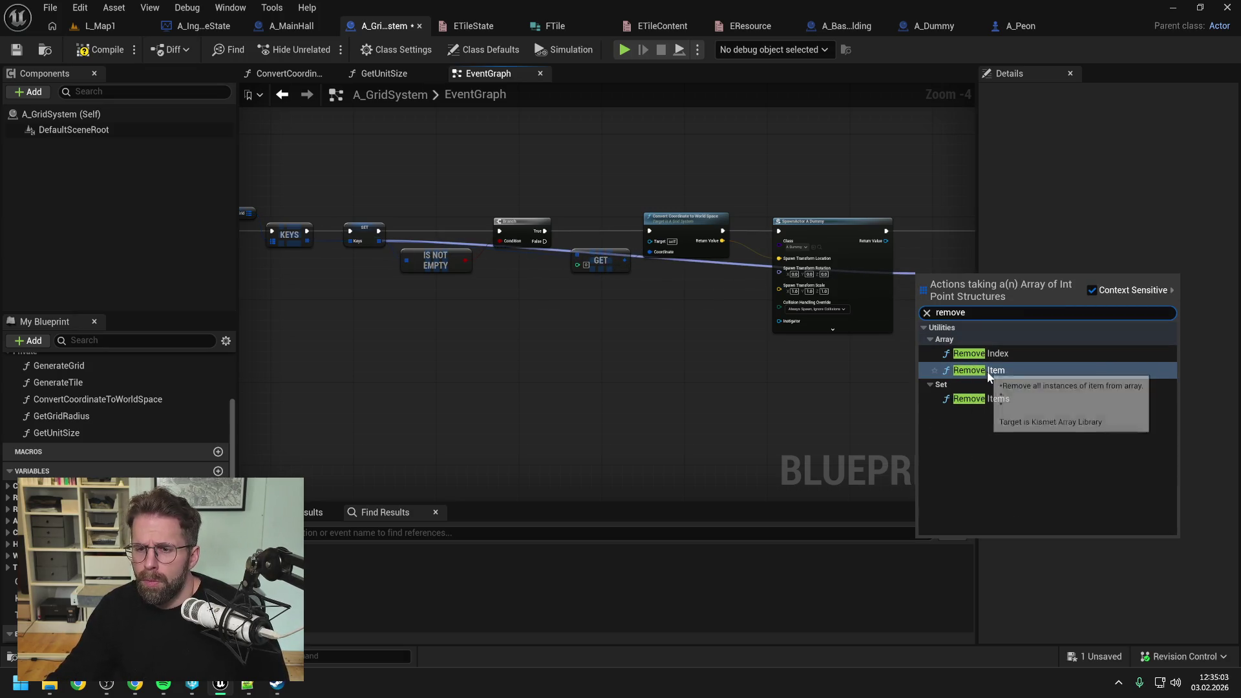
pyautogui.click(979, 370)
pyautogui.moveTo(895, 370); pyautogui.dragTo(798, 373)
pyautogui.moveTo(767, 236)
pyautogui.mouseDown()
pyautogui.moveTo(809, 281)
pyautogui.moveTo(834, 238)
pyautogui.moveTo(882, 235)
pyautogui.mouseUp()
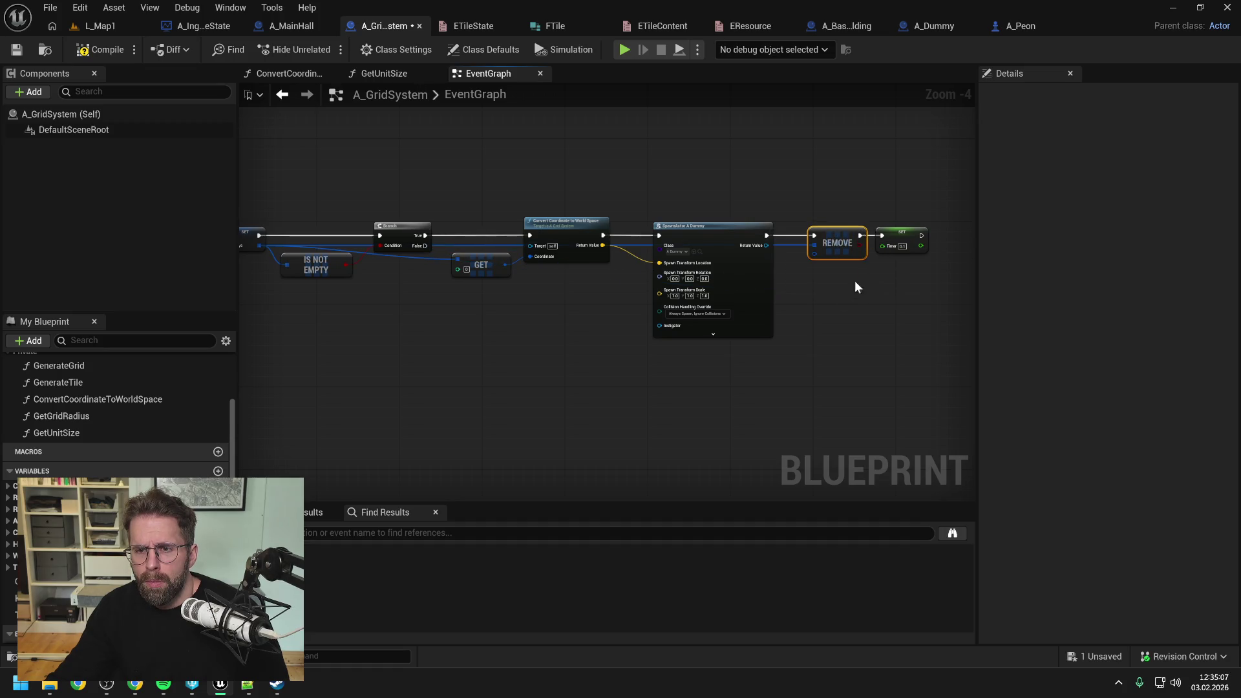
pyautogui.click(809, 304)
pyautogui.moveTo(580, 265); pyautogui.dragTo(891, 254)
pyautogui.scroll(-1, 578, 332)
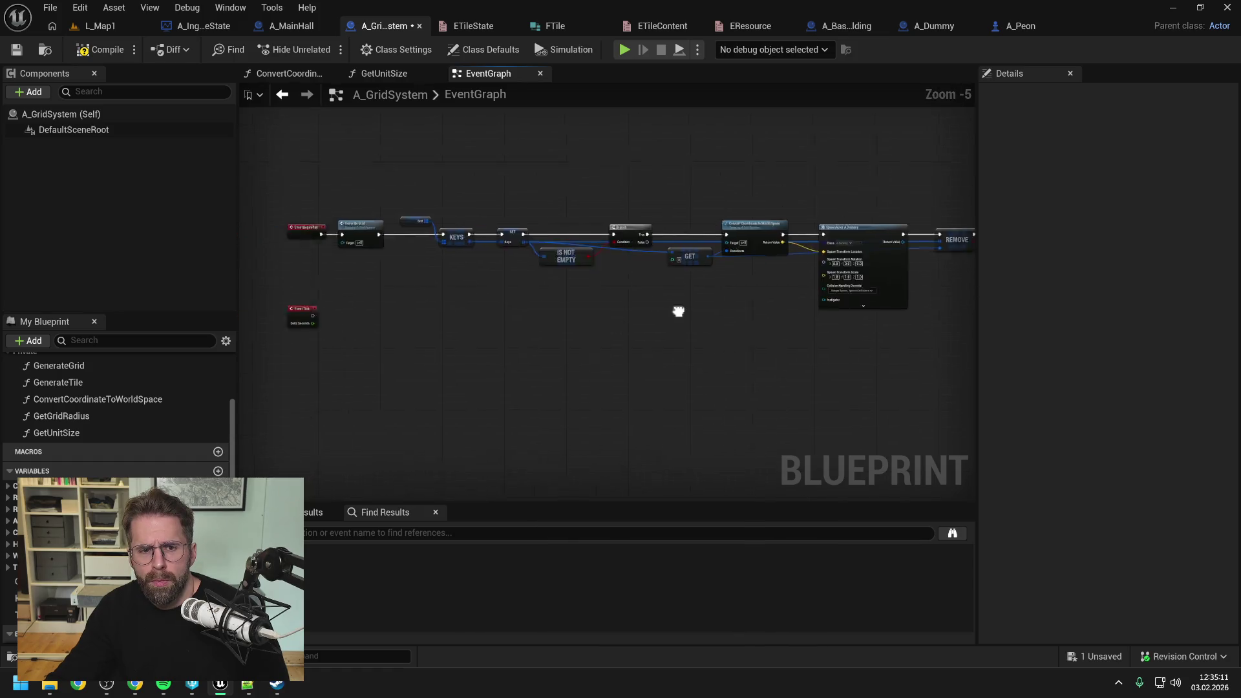
# - Make Event Tick branch on a Timer greater-or-equal comparison, then save
pyautogui.scroll(1, 530, 321)
pyautogui.moveTo(39, 615)
pyautogui.mouseDown()
pyautogui.moveTo(450, 293)
pyautogui.moveTo(594, 315)
pyautogui.mouseUp()
pyautogui.click(478, 315)
pyautogui.write('>')
pyautogui.click(580, 406)
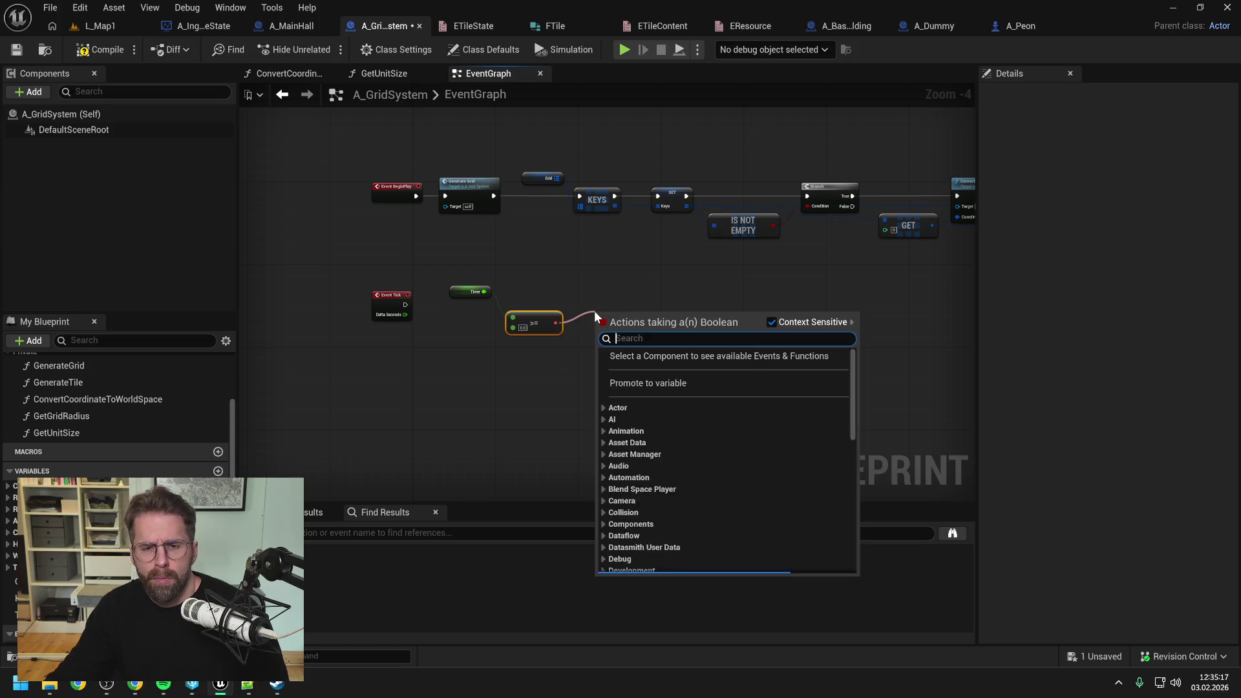
pyautogui.write('branch')
pyautogui.press('Return')
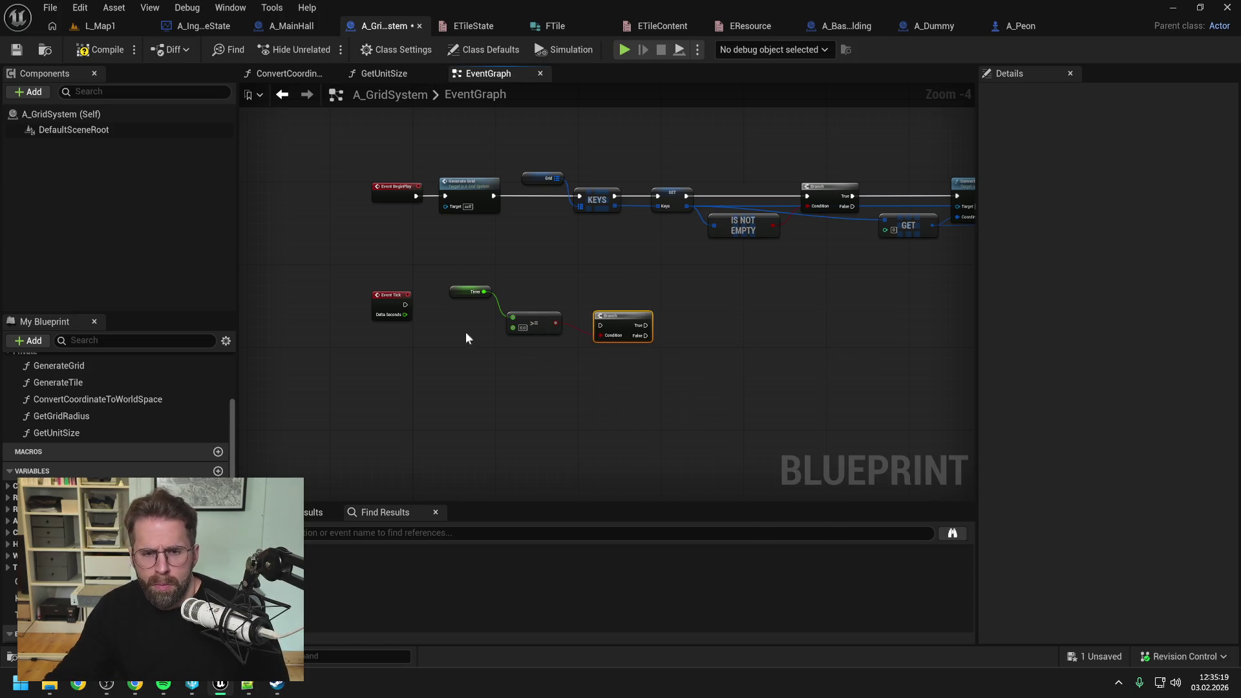
pyautogui.moveTo(406, 304)
pyautogui.mouseDown()
pyautogui.moveTo(591, 327)
pyautogui.moveTo(608, 303)
pyautogui.mouseUp()
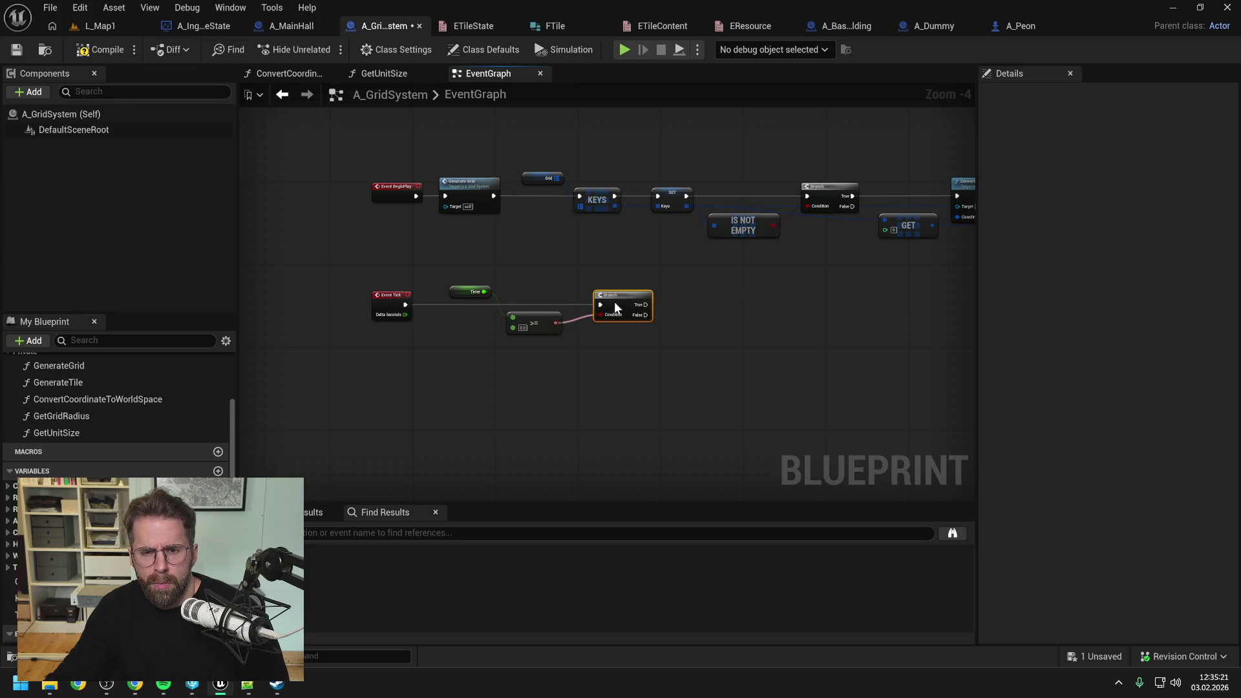
pyautogui.moveTo(595, 370); pyautogui.dragTo(540, 368)
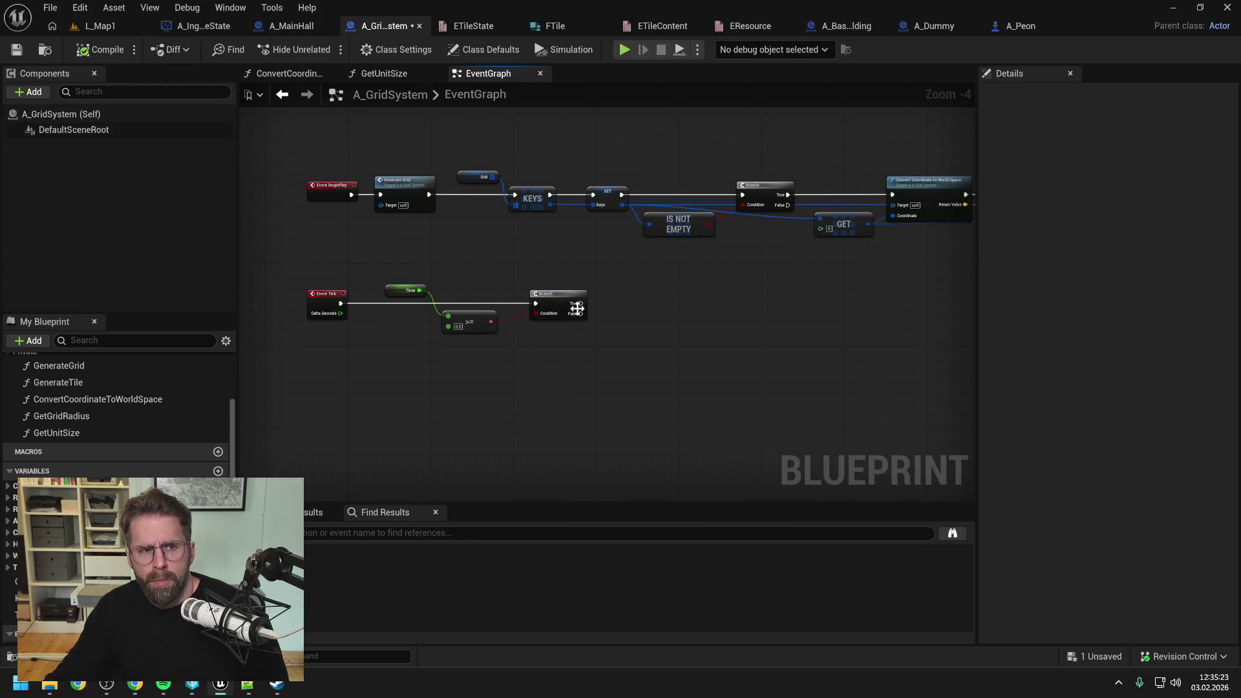
pyautogui.hotkey('ctrl', 's')
# - On Branch True, set Timer to Timer plus Get World Delta Seconds, and save
pyautogui.moveTo(39, 607)
pyautogui.mouseDown()
pyautogui.moveTo(620, 304)
pyautogui.moveTo(670, 299)
pyautogui.mouseUp()
pyautogui.moveTo(420, 290); pyautogui.dragTo(467, 356)
pyautogui.write('+')
pyautogui.press('Return')
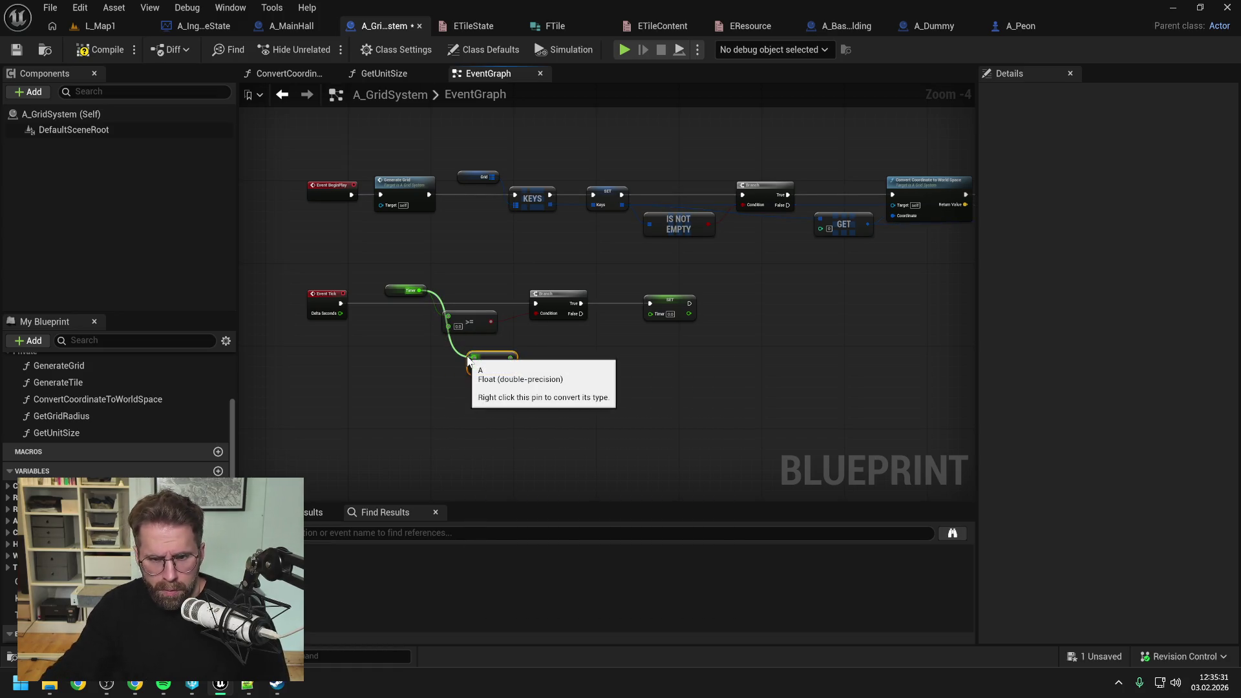
pyautogui.rightClick(391, 401)
pyautogui.write('world delta')
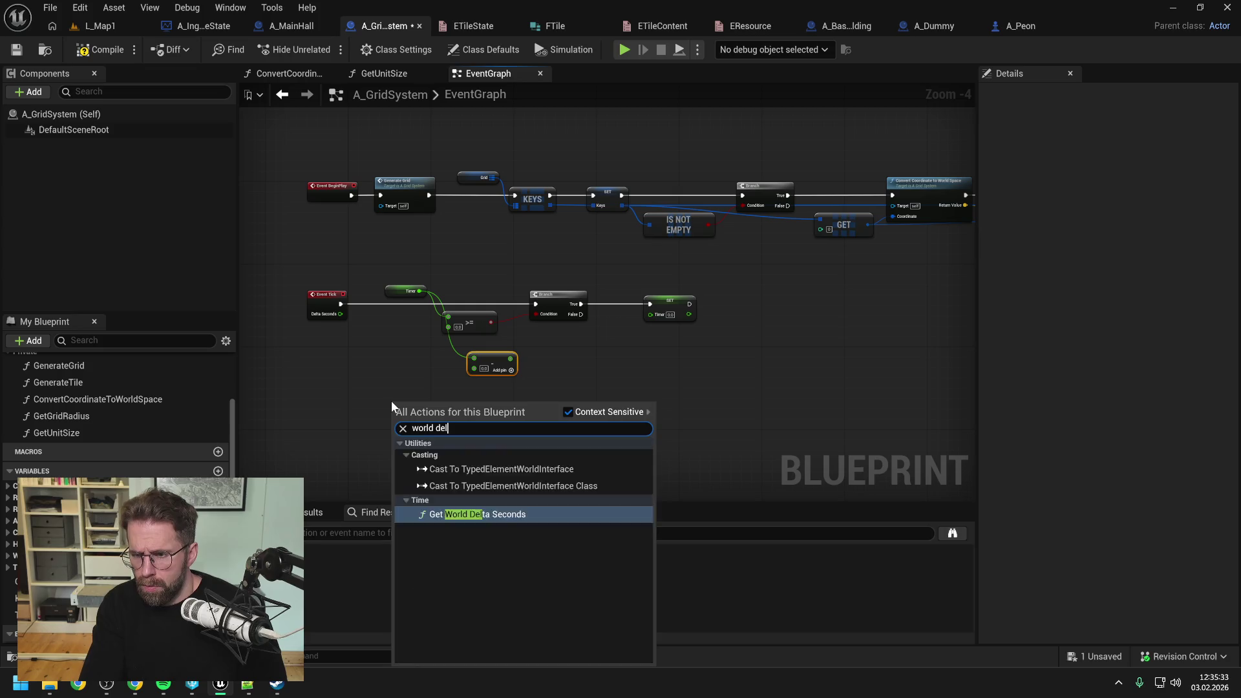
pyautogui.press('Return')
pyautogui.moveTo(450, 412)
pyautogui.mouseDown()
pyautogui.moveTo(474, 369)
pyautogui.moveTo(454, 354)
pyautogui.moveTo(643, 321)
pyautogui.moveTo(653, 300)
pyautogui.mouseUp()
pyautogui.click(640, 380)
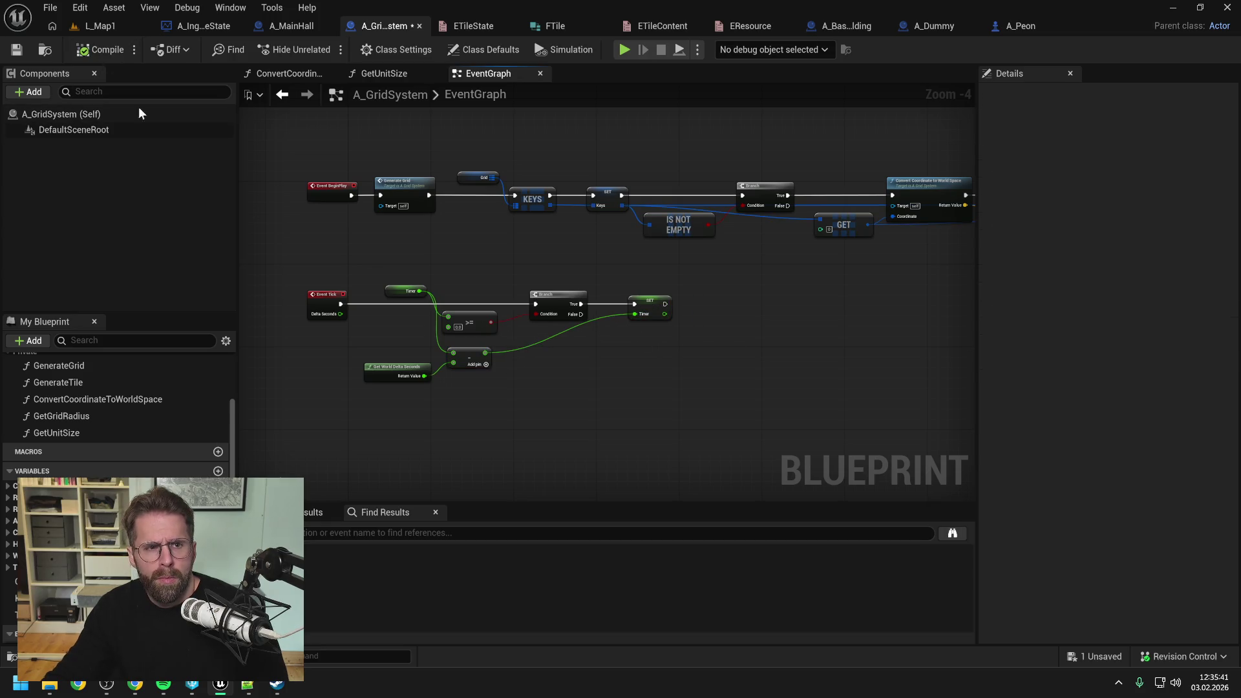
pyautogui.hotkey('ctrl', 's')
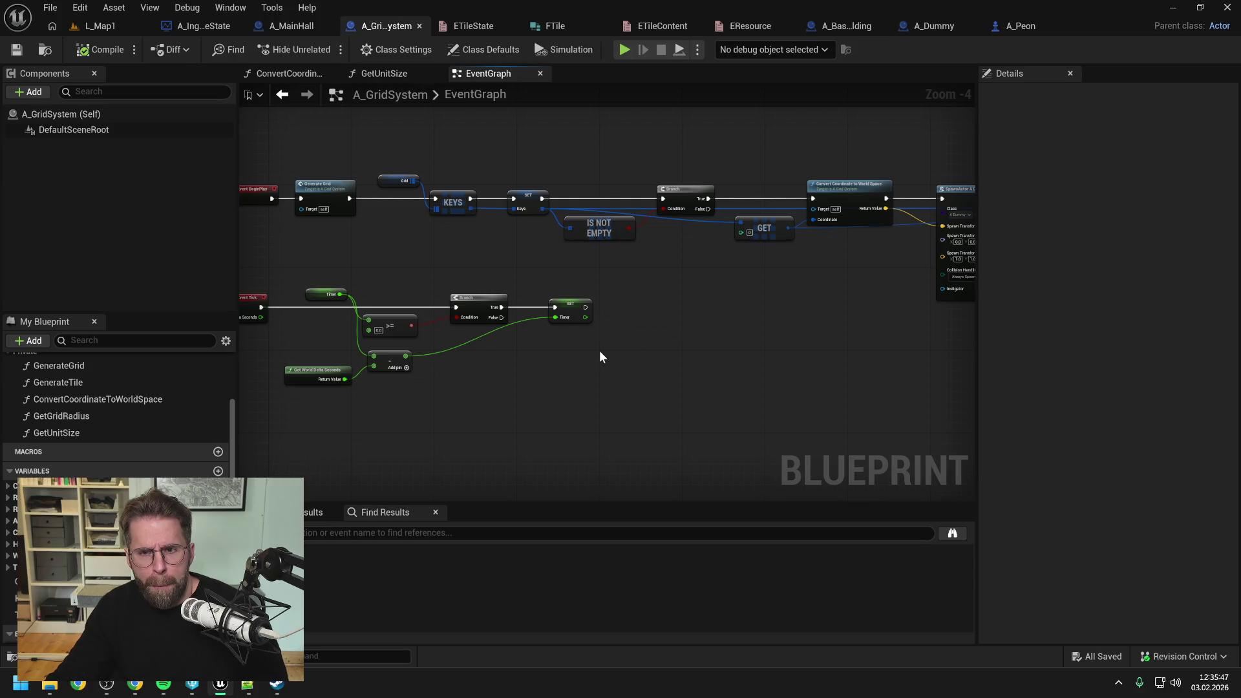
# - Route the timer Branch into the keys Branch and feed a Keys getter into GET and REMOVE; save
pyautogui.moveTo(501, 317)
pyautogui.mouseDown()
pyautogui.moveTo(675, 318)
pyautogui.moveTo(513, 236)
pyautogui.moveTo(688, 272)
pyautogui.moveTo(665, 282)
pyautogui.moveTo(663, 199)
pyautogui.mouseUp()
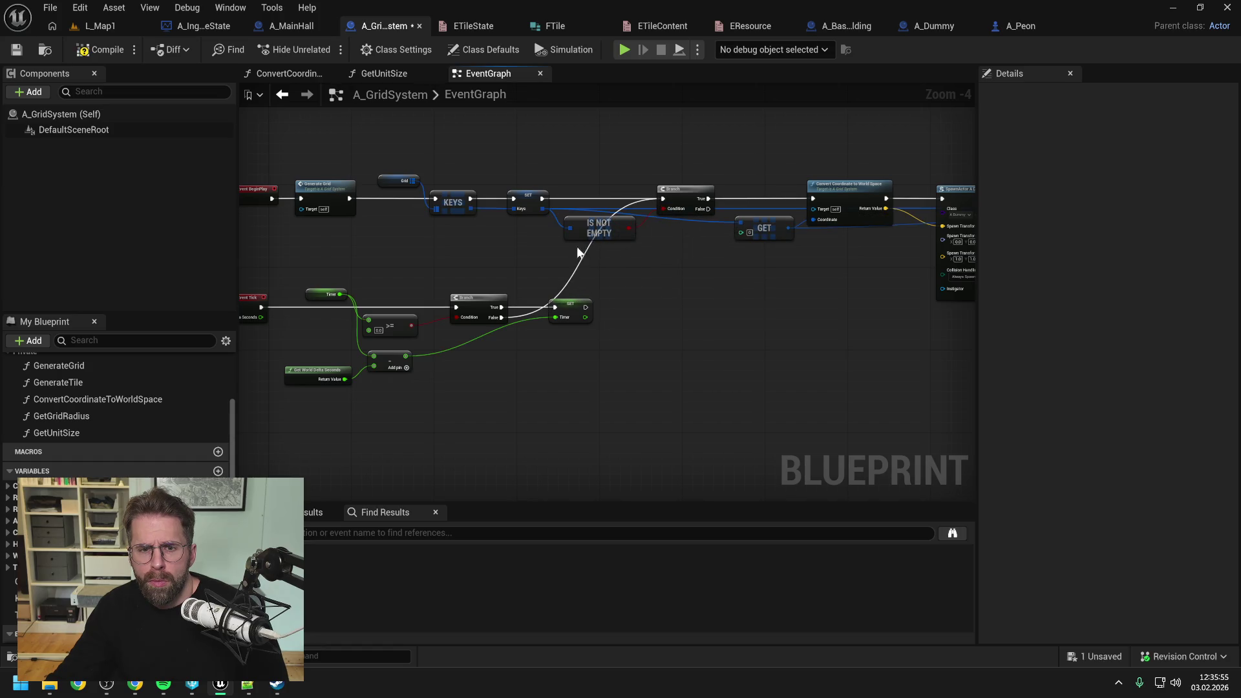
pyautogui.moveTo(39, 598)
pyautogui.mouseDown()
pyautogui.moveTo(569, 229)
pyautogui.moveTo(615, 254)
pyautogui.mouseUp()
pyautogui.click(540, 268)
pyautogui.moveTo(531, 249); pyautogui.dragTo(744, 222)
pyautogui.moveTo(723, 272); pyautogui.dragTo(545, 272)
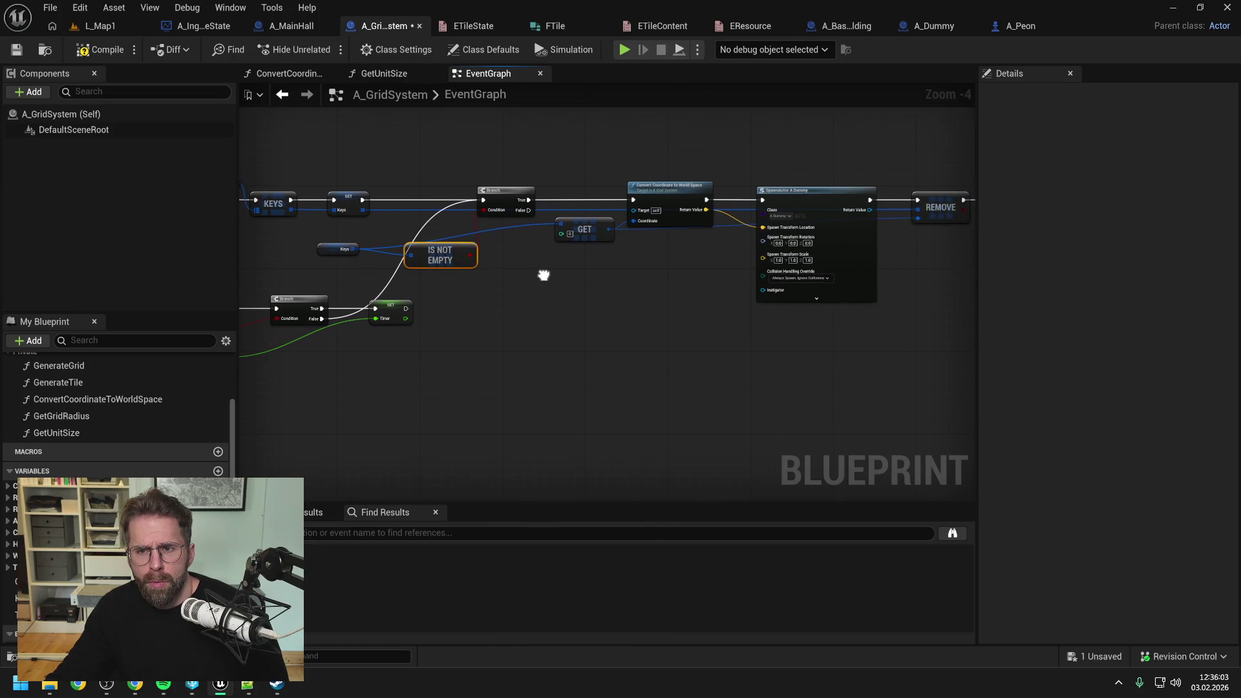
pyautogui.moveTo(353, 249); pyautogui.dragTo(917, 210)
pyautogui.click(624, 296)
pyautogui.hotkey('ctrl', 's')
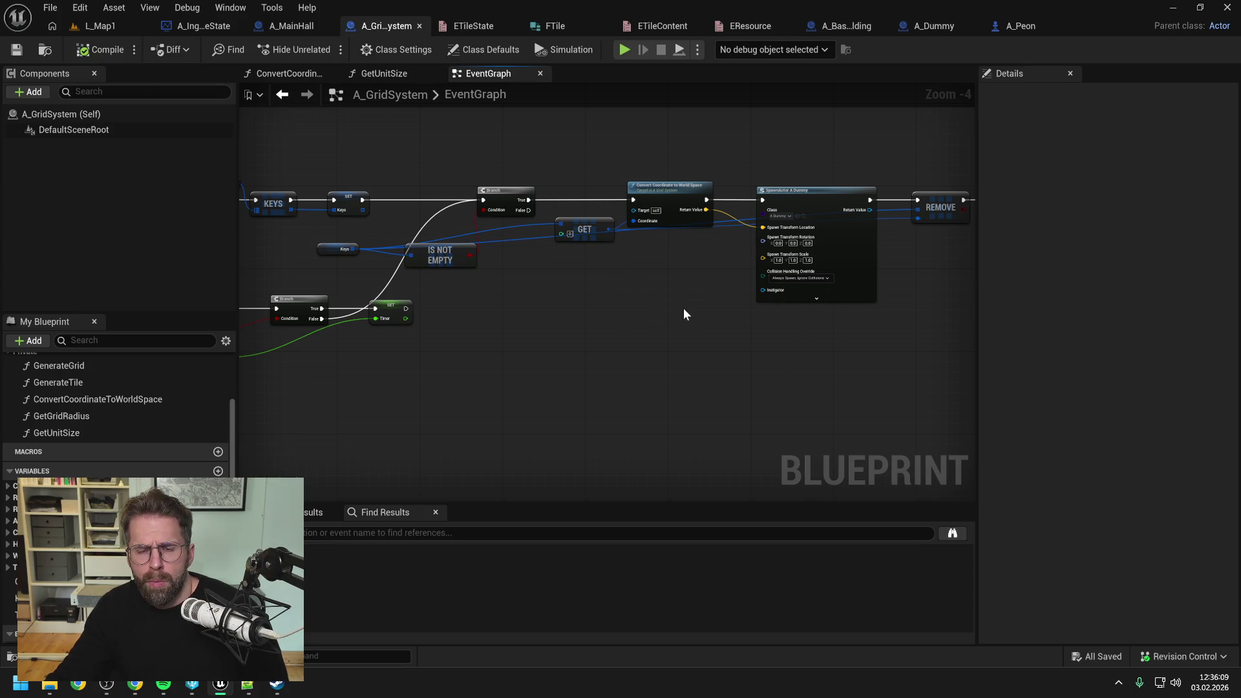
# - Attach a Set Actor Tick Enabled node to the keys Branch's False output
pyautogui.moveTo(686, 308)
pyautogui.mouseDown()
pyautogui.moveTo(502, 319)
pyautogui.moveTo(728, 296)
pyautogui.mouseUp()
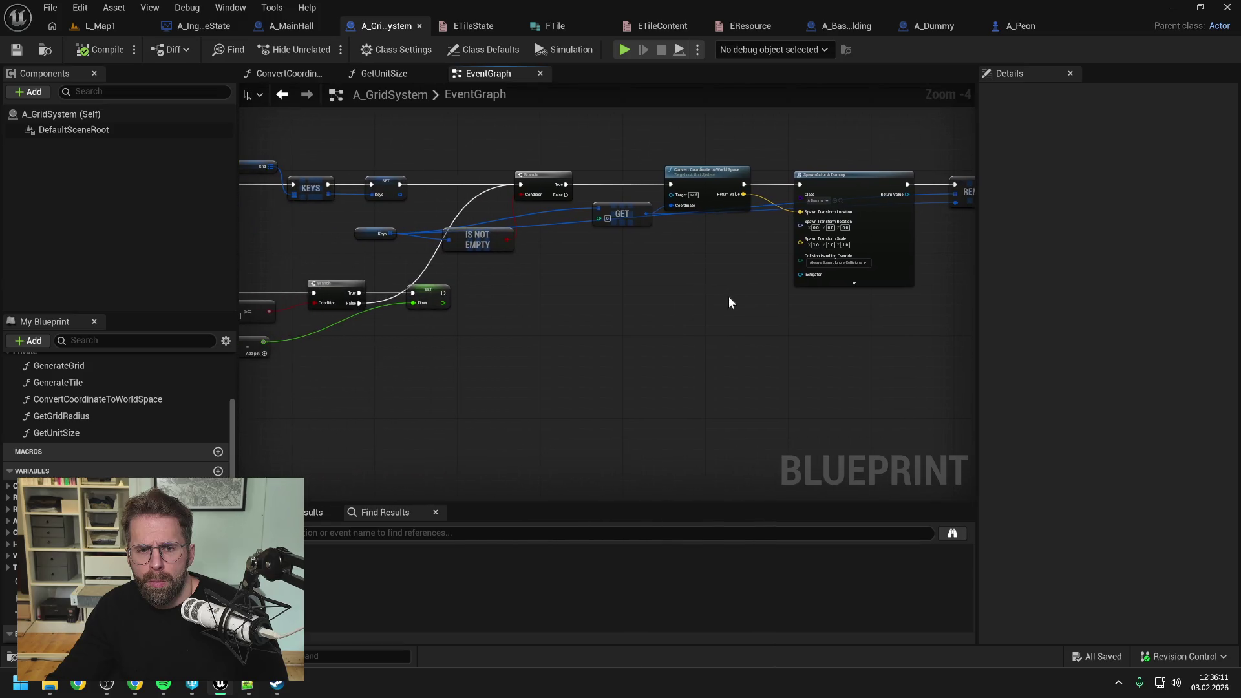
pyautogui.moveTo(565, 304)
pyautogui.mouseDown()
pyautogui.moveTo(736, 293)
pyautogui.moveTo(644, 280)
pyautogui.mouseUp()
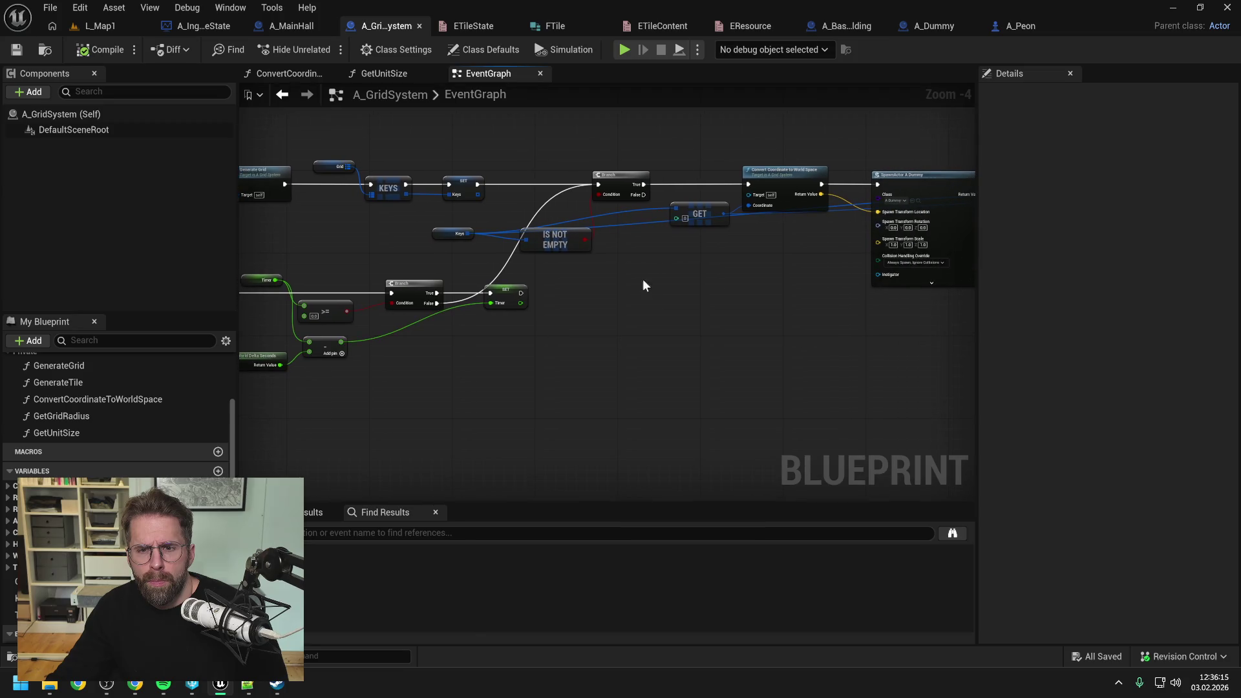
pyautogui.rightClick(700, 276)
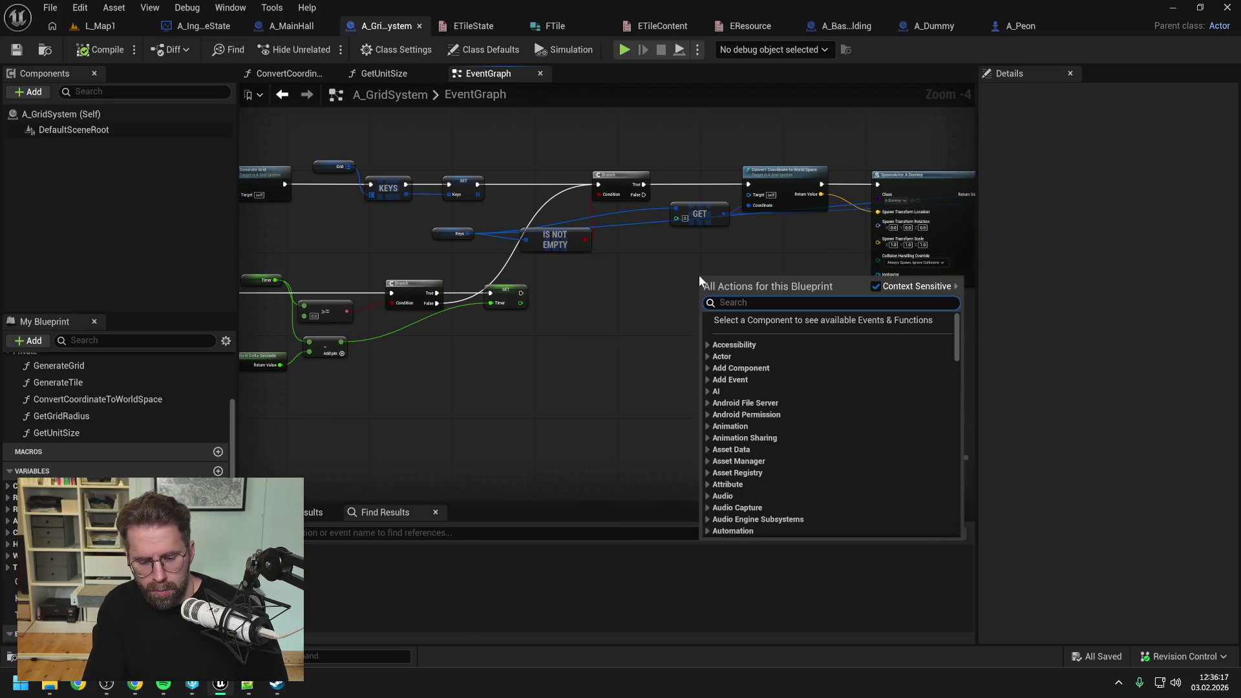
pyautogui.write('set ti')
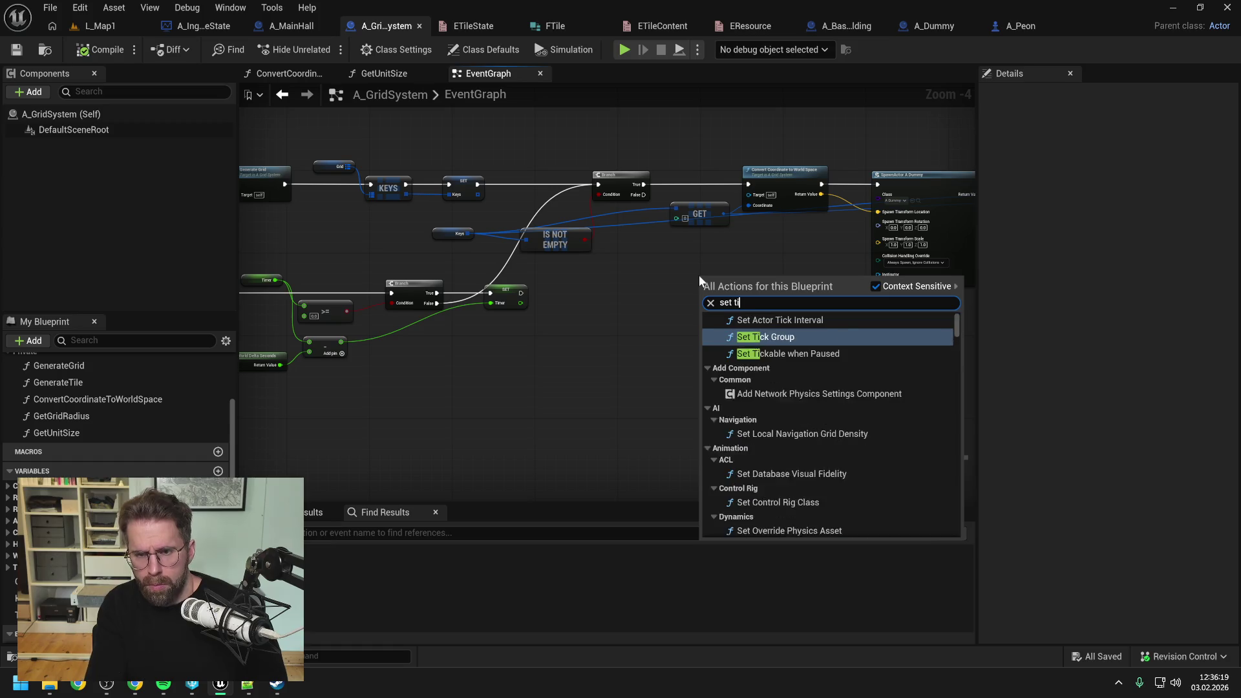
pyautogui.write('ck enabled')
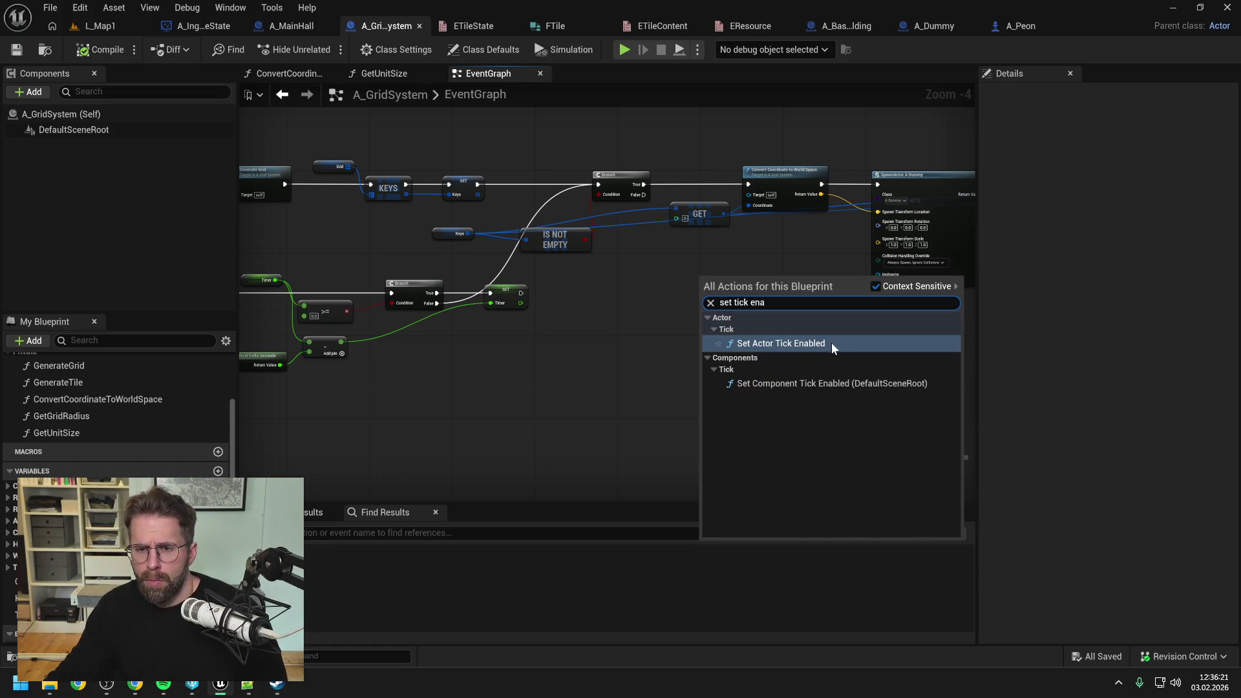
pyautogui.click(832, 343)
pyautogui.moveTo(645, 197)
pyautogui.mouseDown()
pyautogui.moveTo(702, 292)
pyautogui.moveTo(704, 269)
pyautogui.moveTo(680, 273)
pyautogui.mouseUp()
pyautogui.click(82, 51)
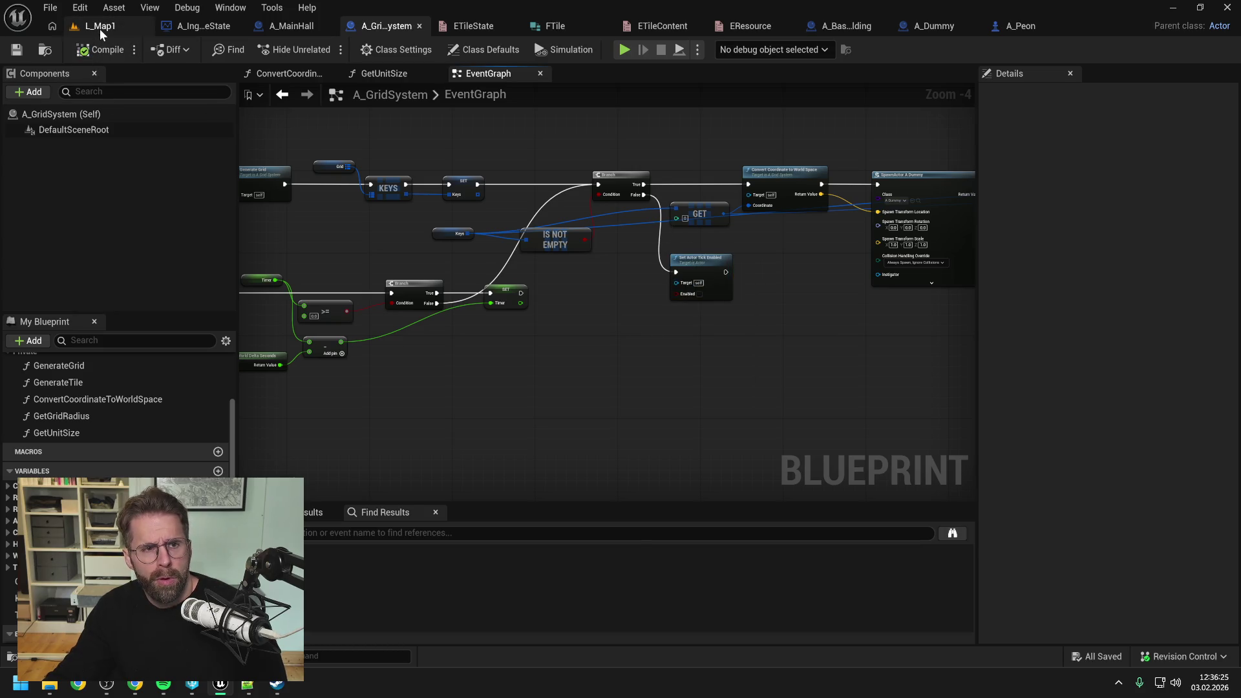
pyautogui.click(100, 27)
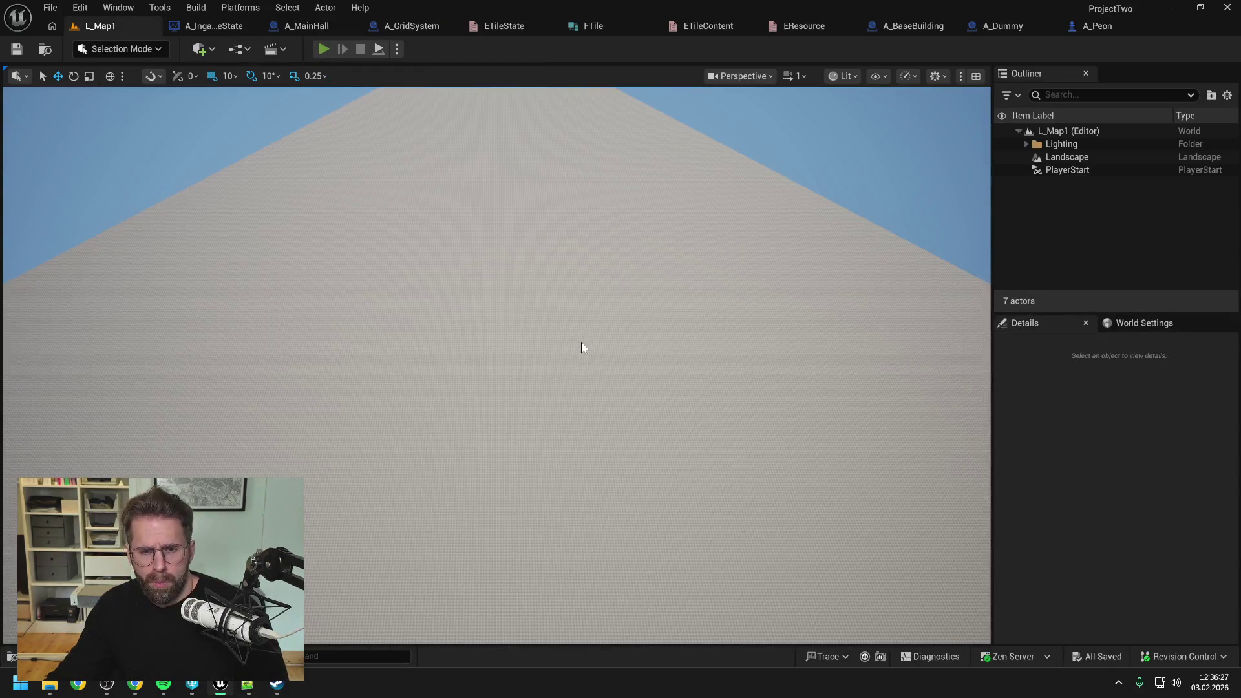
pyautogui.hotkey('alt', 'p')
pyautogui.scroll(-2, 640, 354)
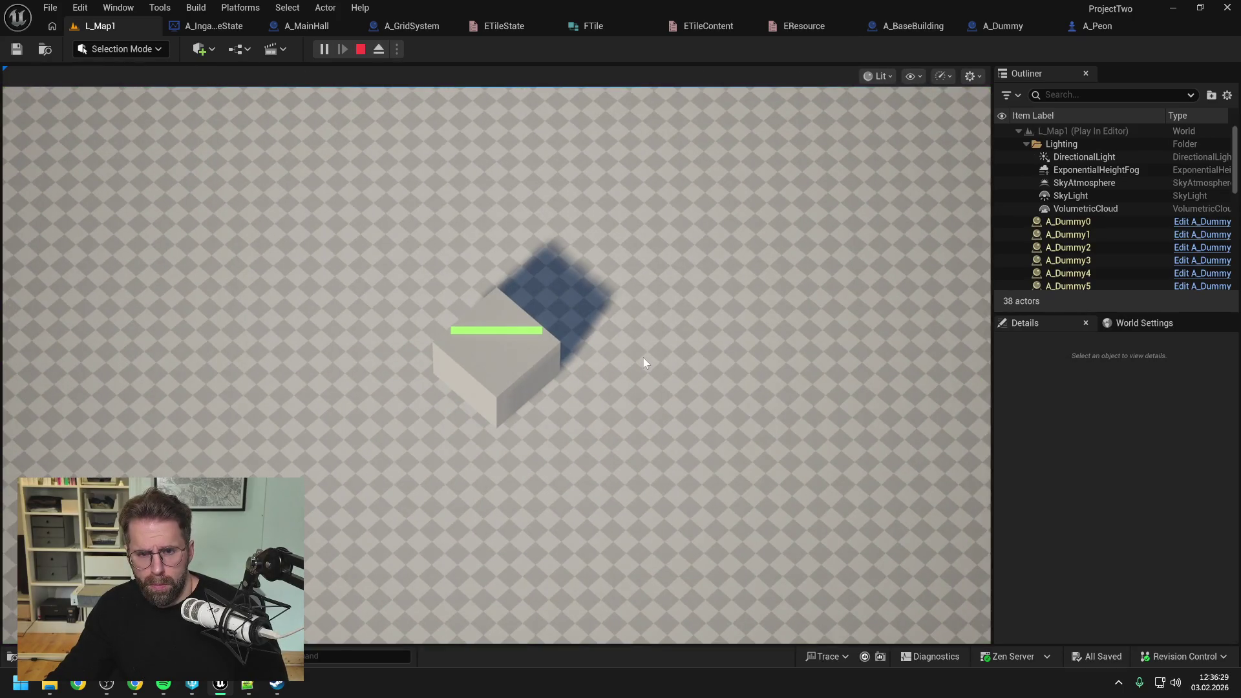
pyautogui.scroll(-1, 644, 358)
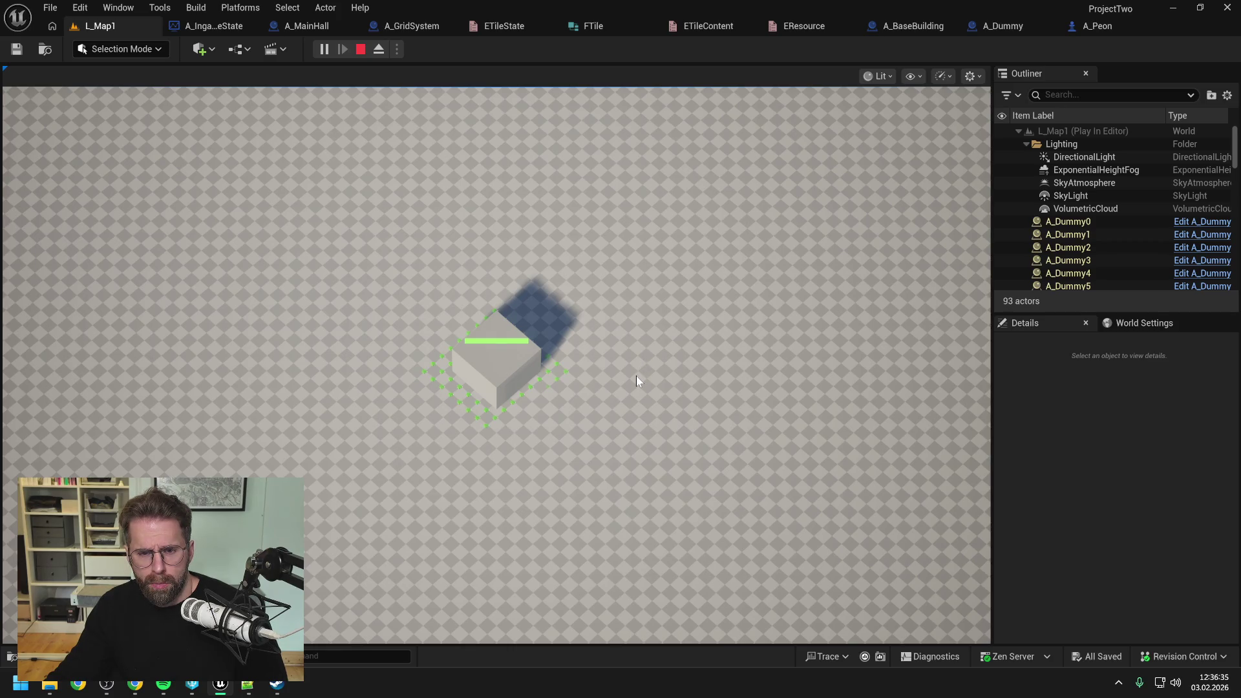
pyautogui.scroll(1, 609, 402)
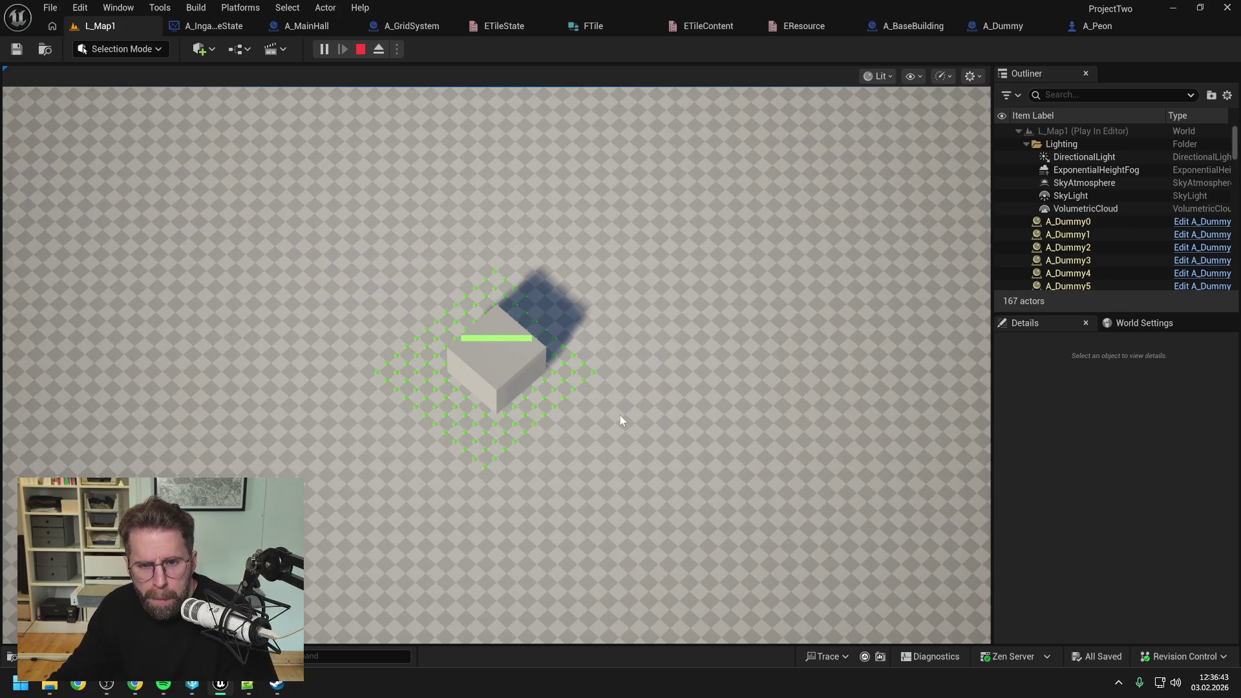
pyautogui.press('Escape')
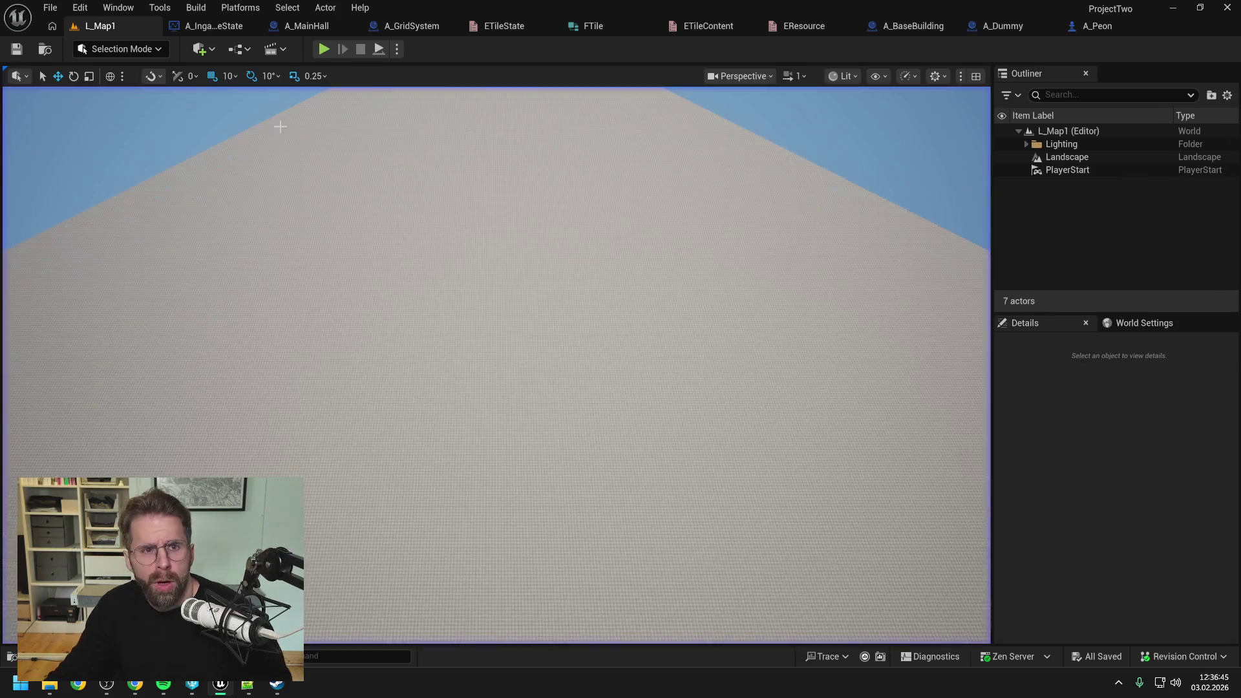
# - Change A_GridSystem's SET Timer value from 0.1 to 0.02 and compile the blueprint
pyautogui.click(223, 28)
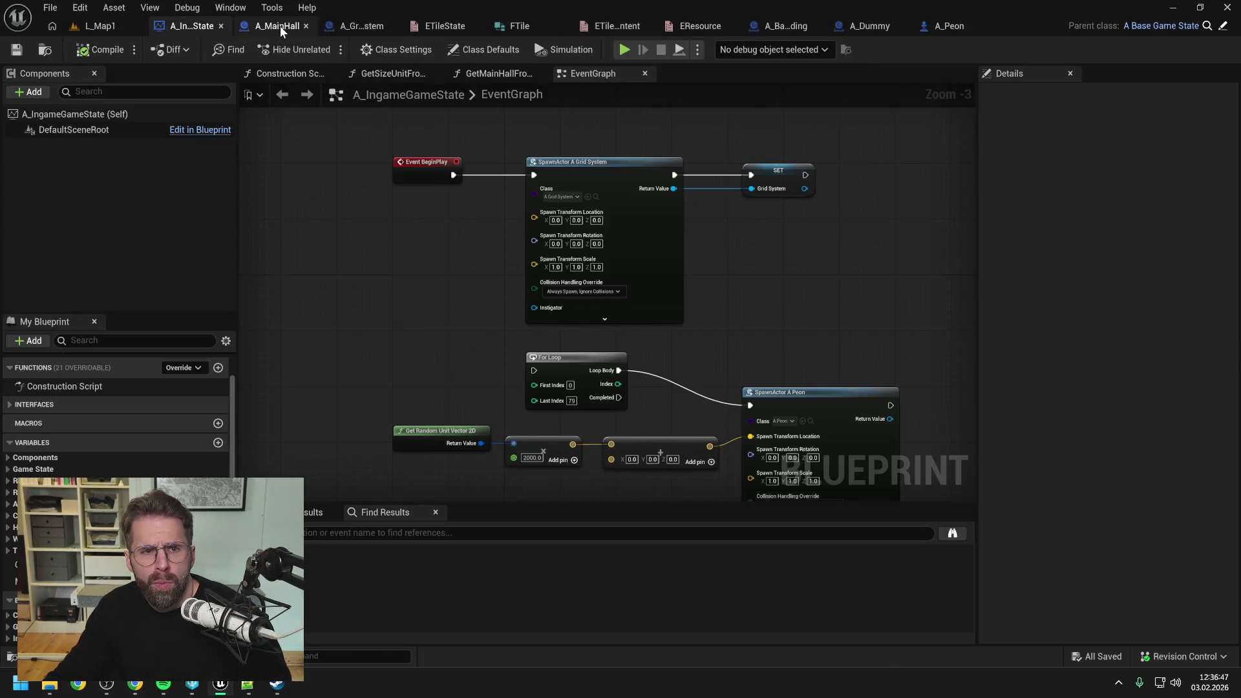
pyautogui.click(355, 26)
pyautogui.scroll(4, 840, 233)
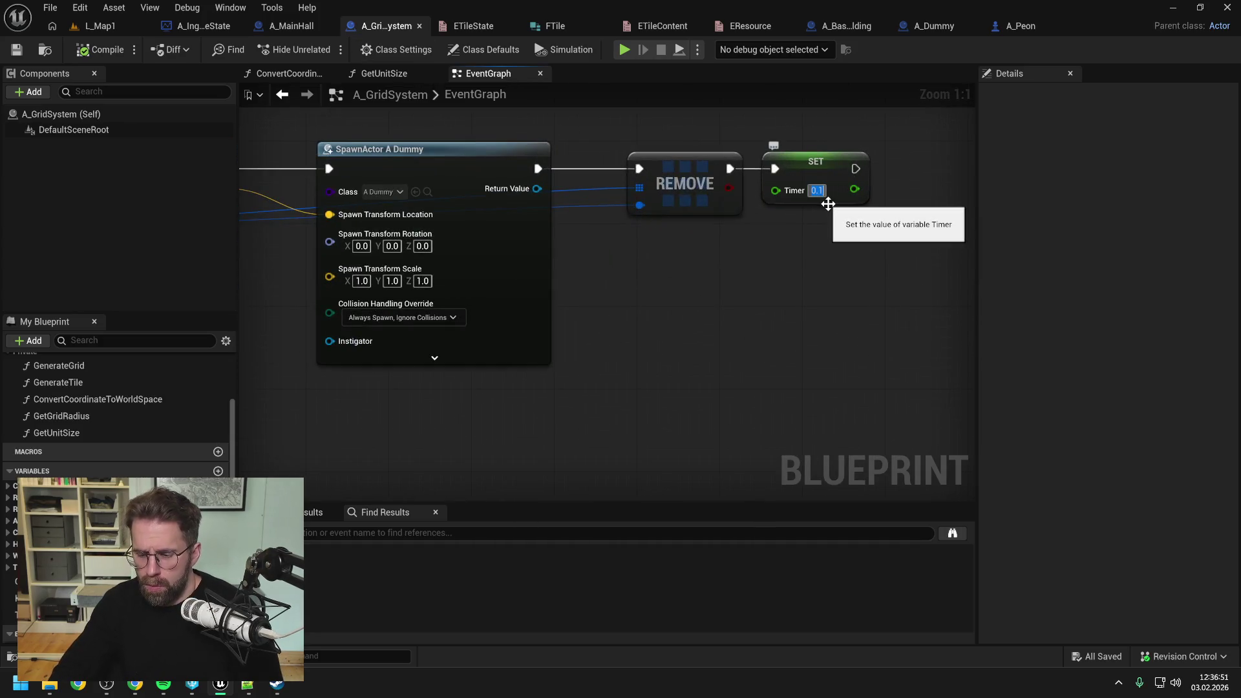
pyautogui.click(817, 190)
pyautogui.write('0.02')
pyautogui.press('Return')
pyautogui.click(115, 51)
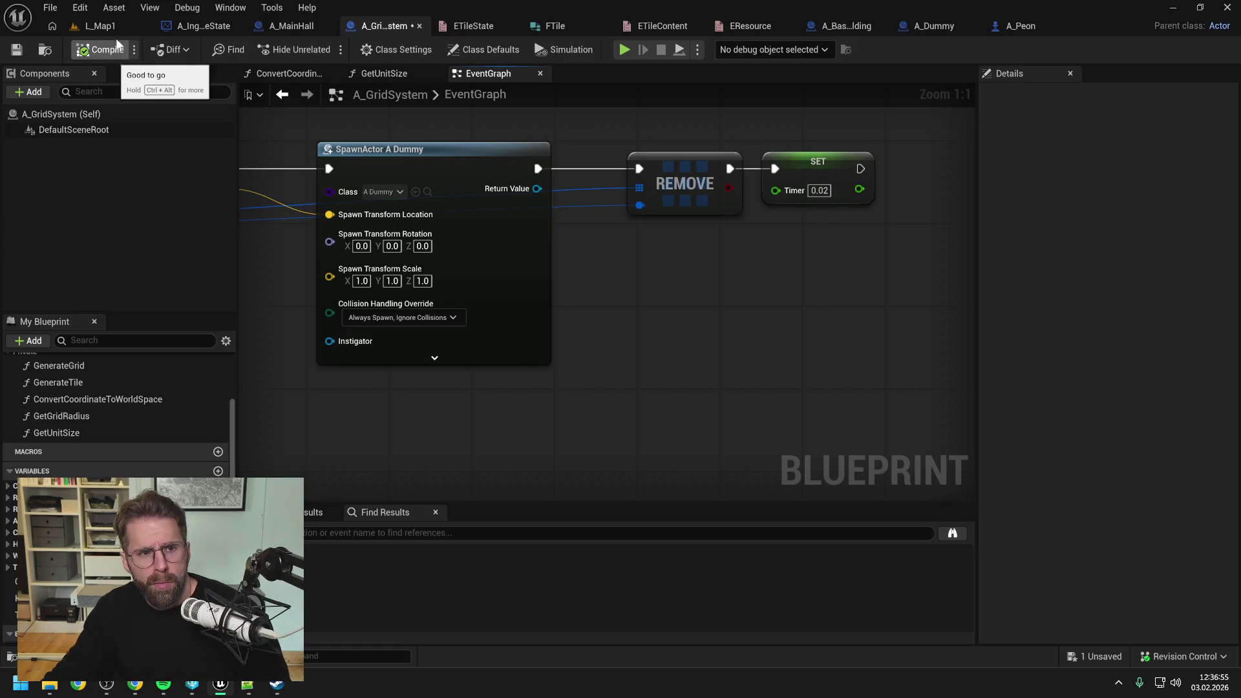
pyautogui.click(111, 25)
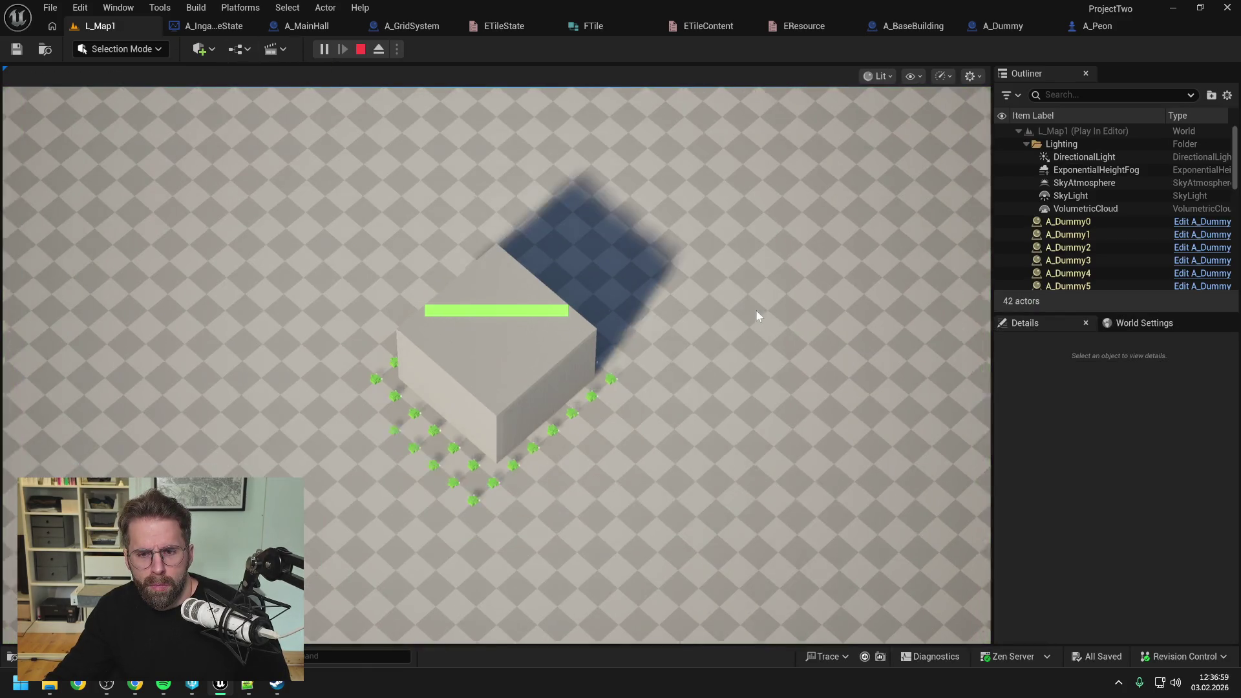
# - Zoom out to watch dummies fill the grid, eject with F8, and zoom the camera back in
pyautogui.scroll(-2, 757, 311)
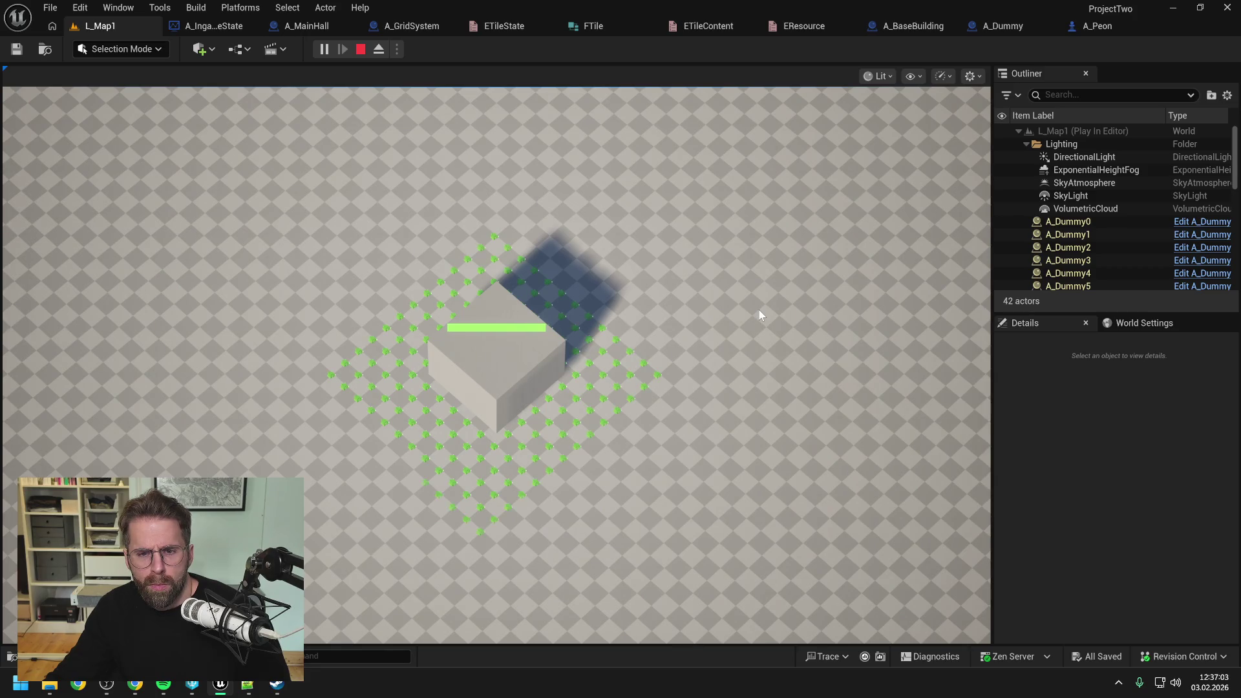
pyautogui.scroll(-2, 760, 315)
pyautogui.scroll(-1, 762, 317)
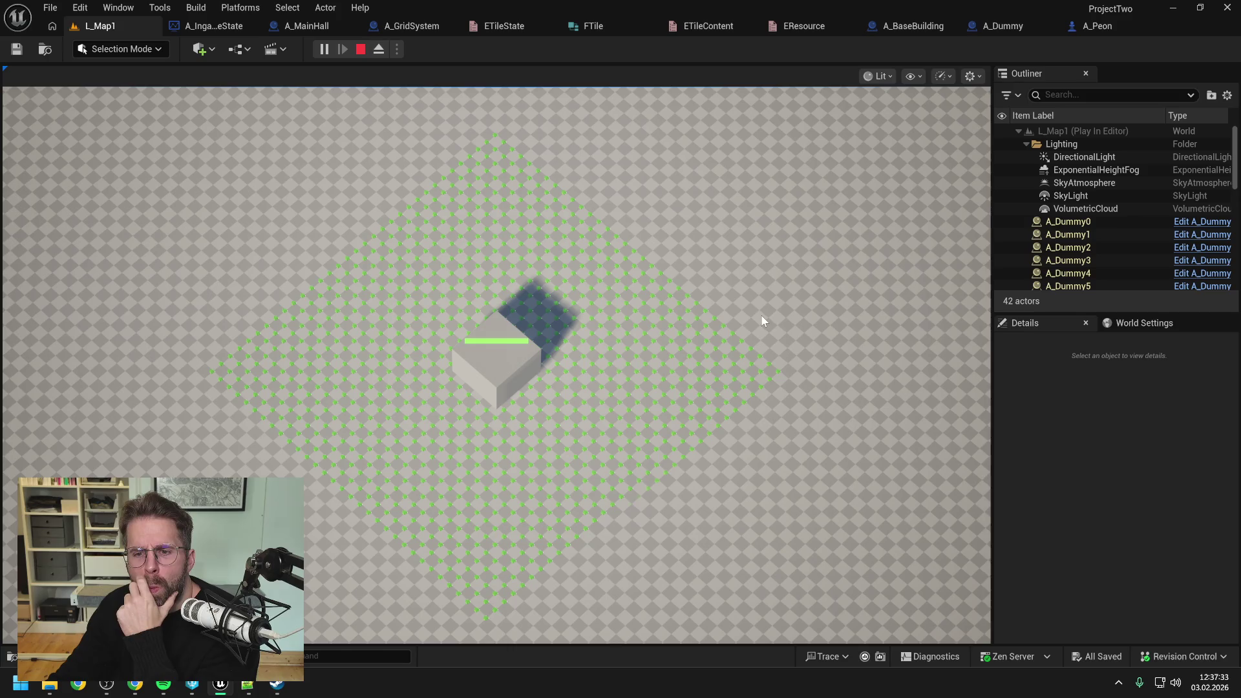
pyautogui.press('F8')
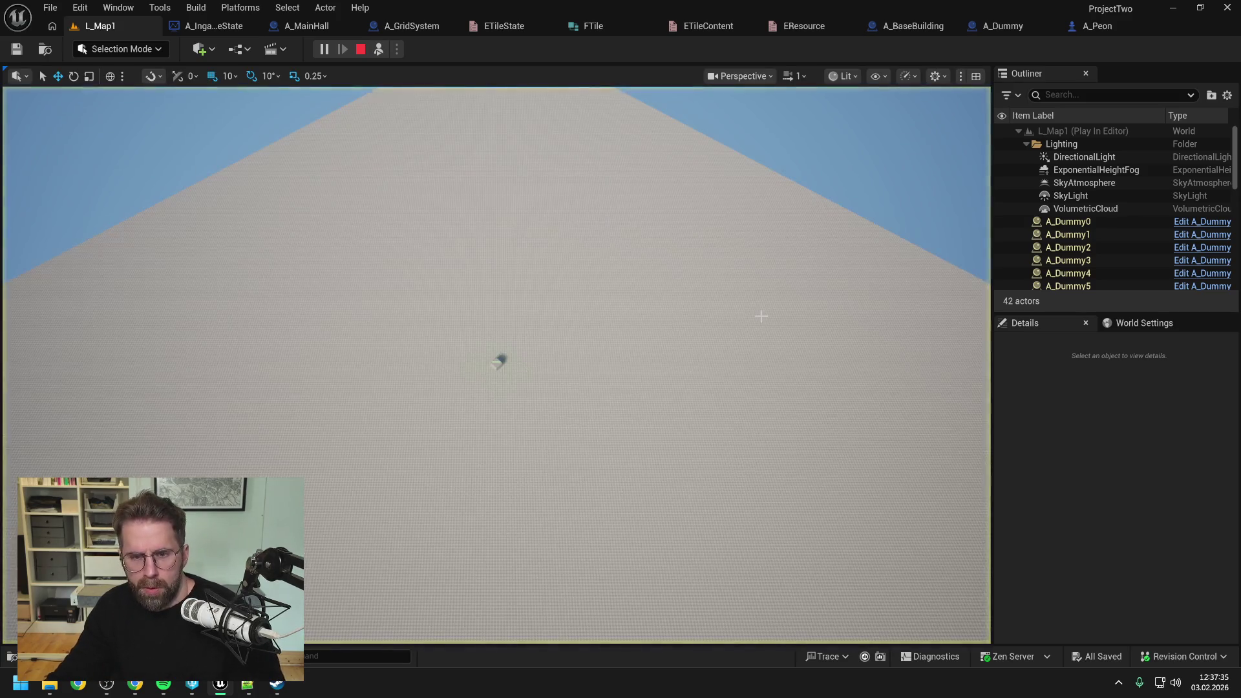
pyautogui.scroll(5, 527, 334)
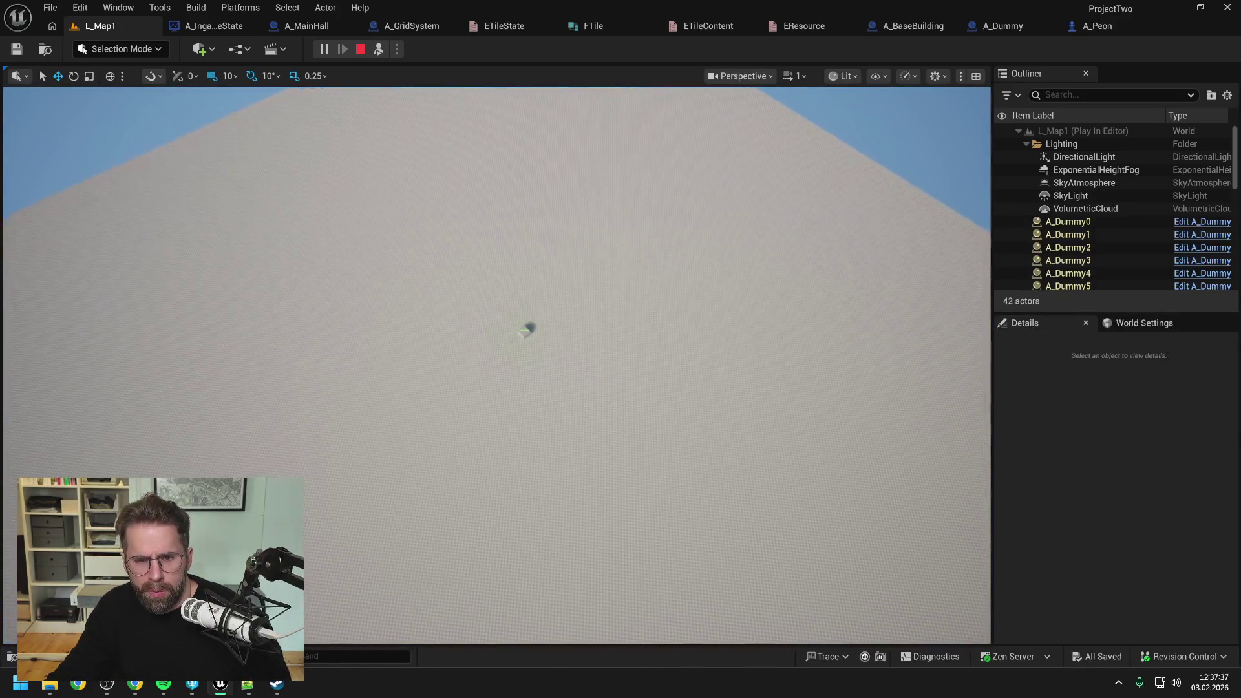
pyautogui.scroll(5, 528, 334)
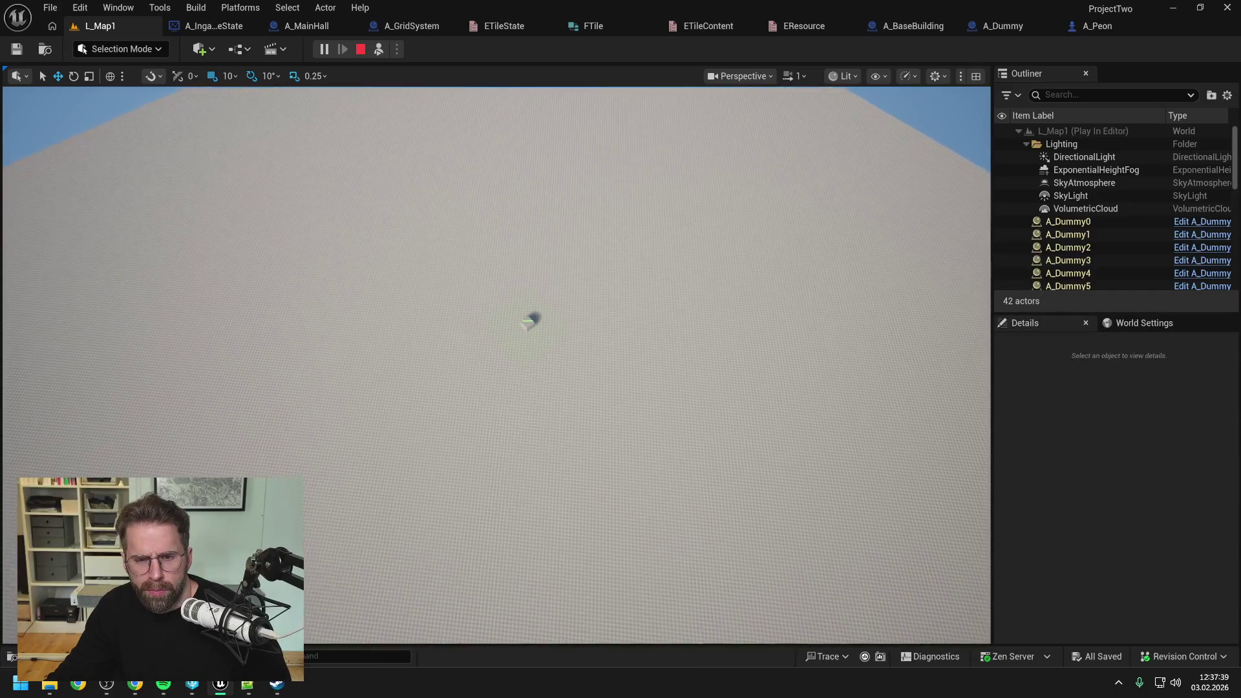
pyautogui.scroll(5, 528, 335)
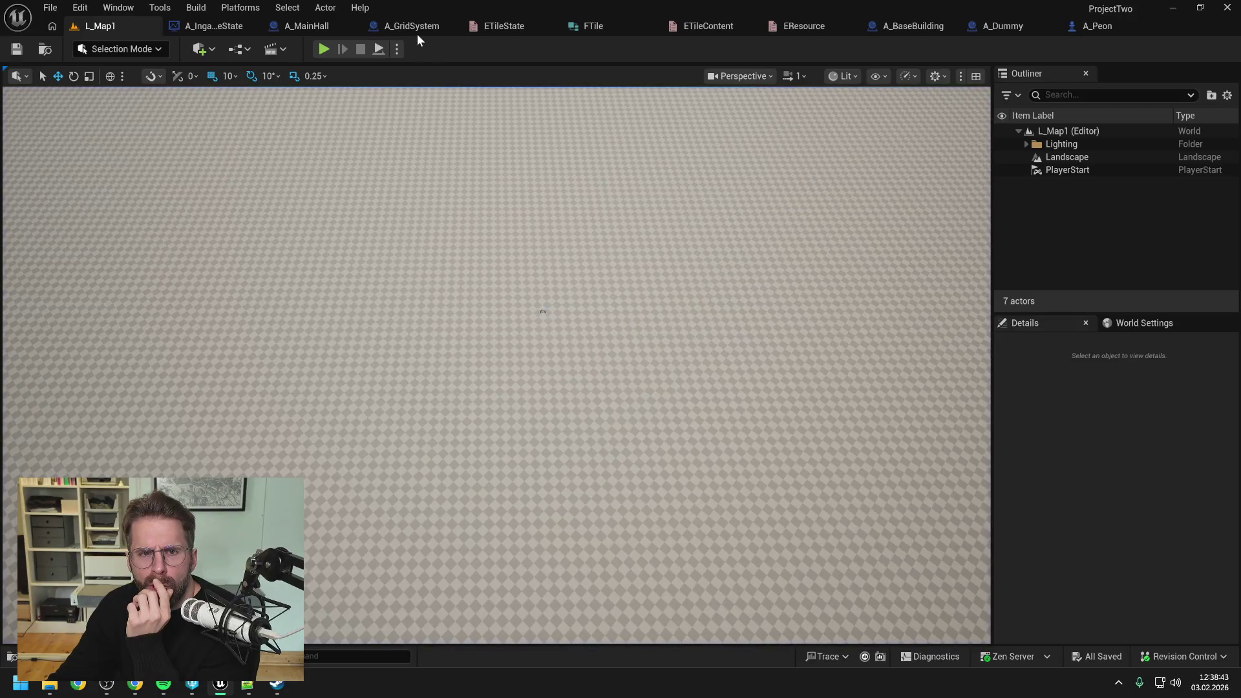
# - Break the exec wire between REMOVE and SET Timer in A_GridSystem
pyautogui.click(414, 29)
pyautogui.scroll(-3, 589, 223)
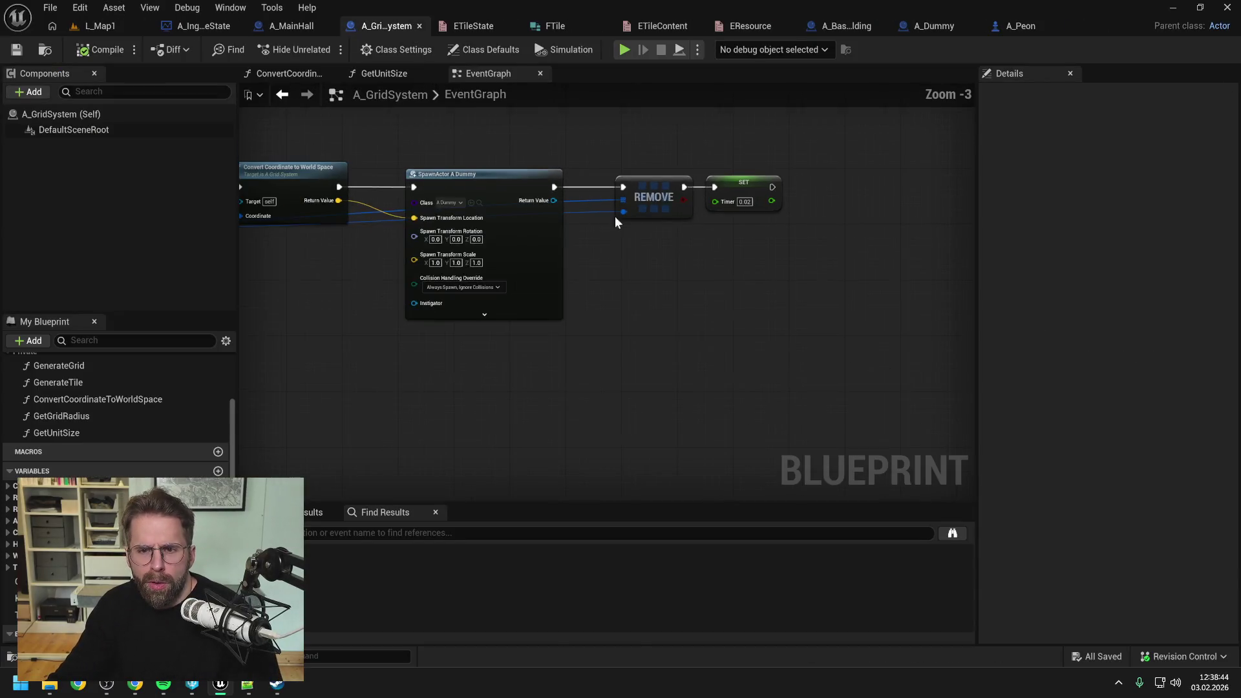
pyautogui.keyDown('alt'); pyautogui.click(687, 189); pyautogui.keyUp('alt')
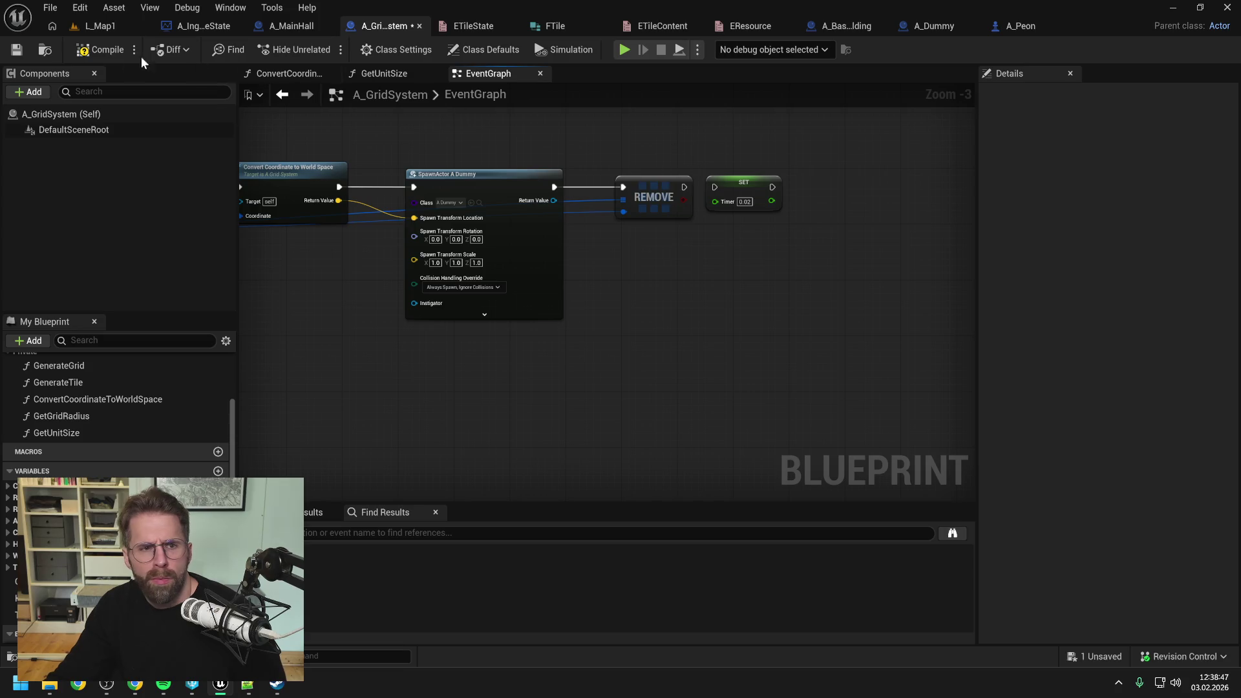
# - Play-test L_Map1 to see dummies spawn across the whole grid, then stop and return to A_GridSystem
pyautogui.click(102, 26)
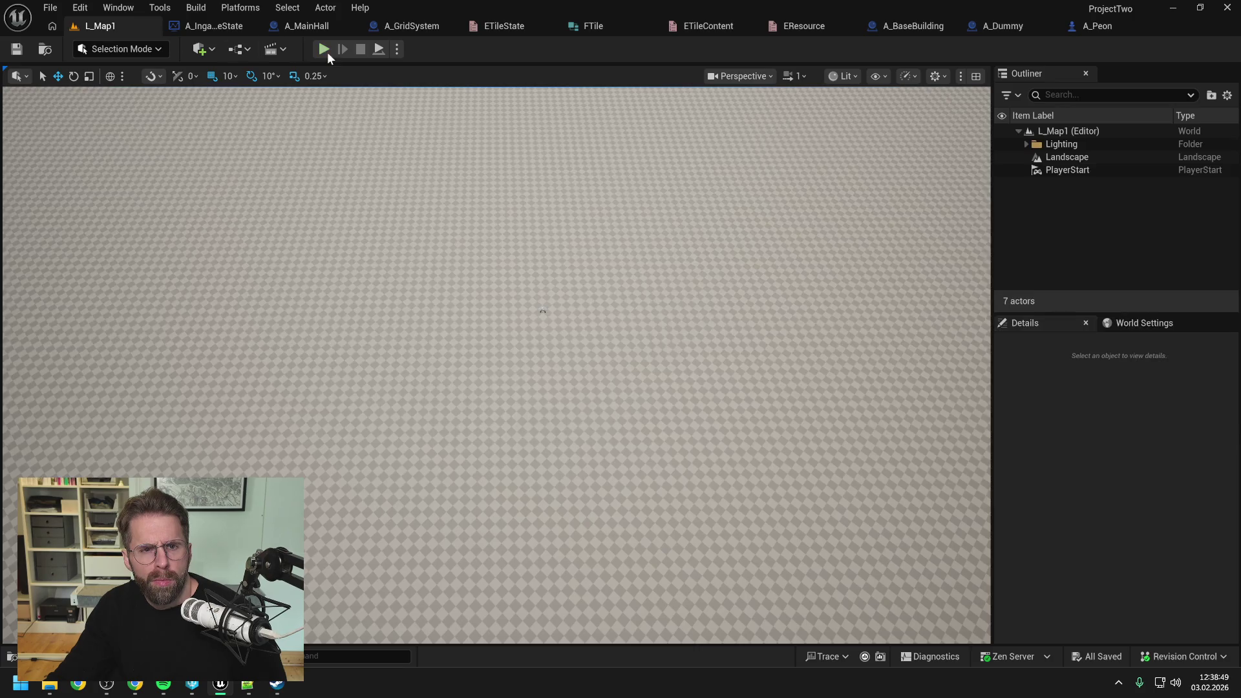
pyautogui.hotkey('alt', 'p')
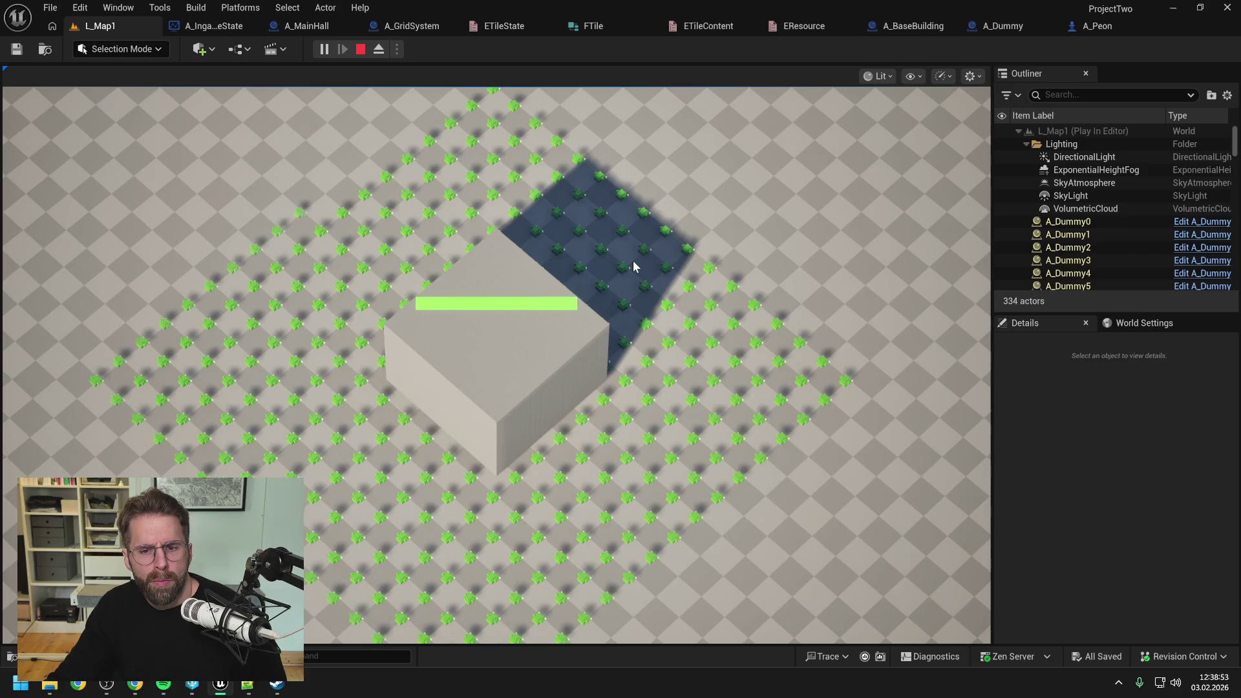
pyautogui.scroll(-3, 634, 265)
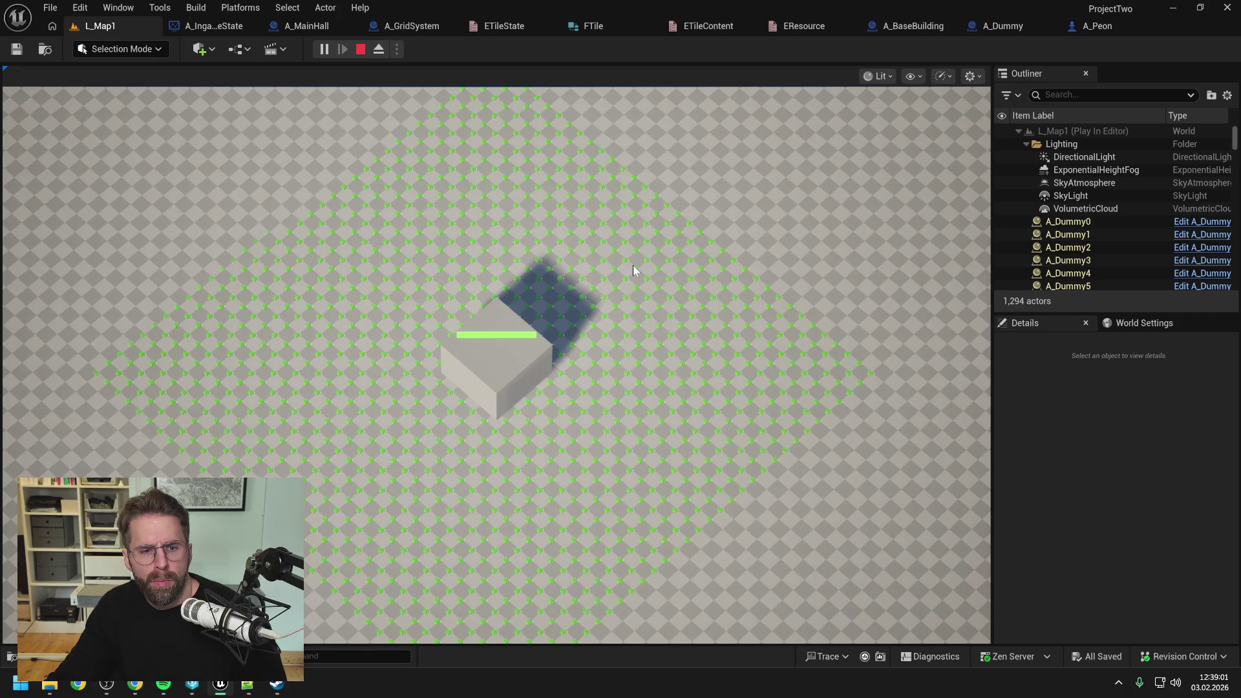
pyautogui.press('Escape')
pyautogui.click(406, 29)
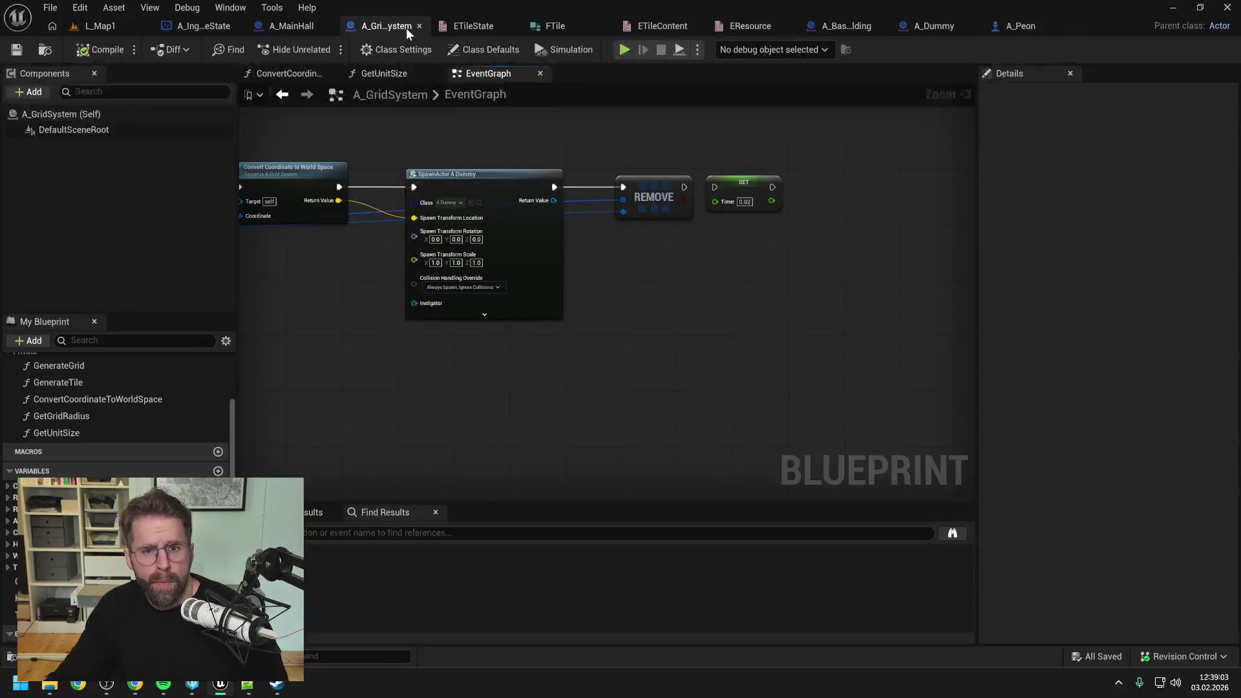
# - Locate and select the Convert Coordinate and SpawnActor A_Dummy nodes in the EventGraph
pyautogui.moveTo(393, 131); pyautogui.dragTo(692, 164)
pyautogui.scroll(-1, 692, 166)
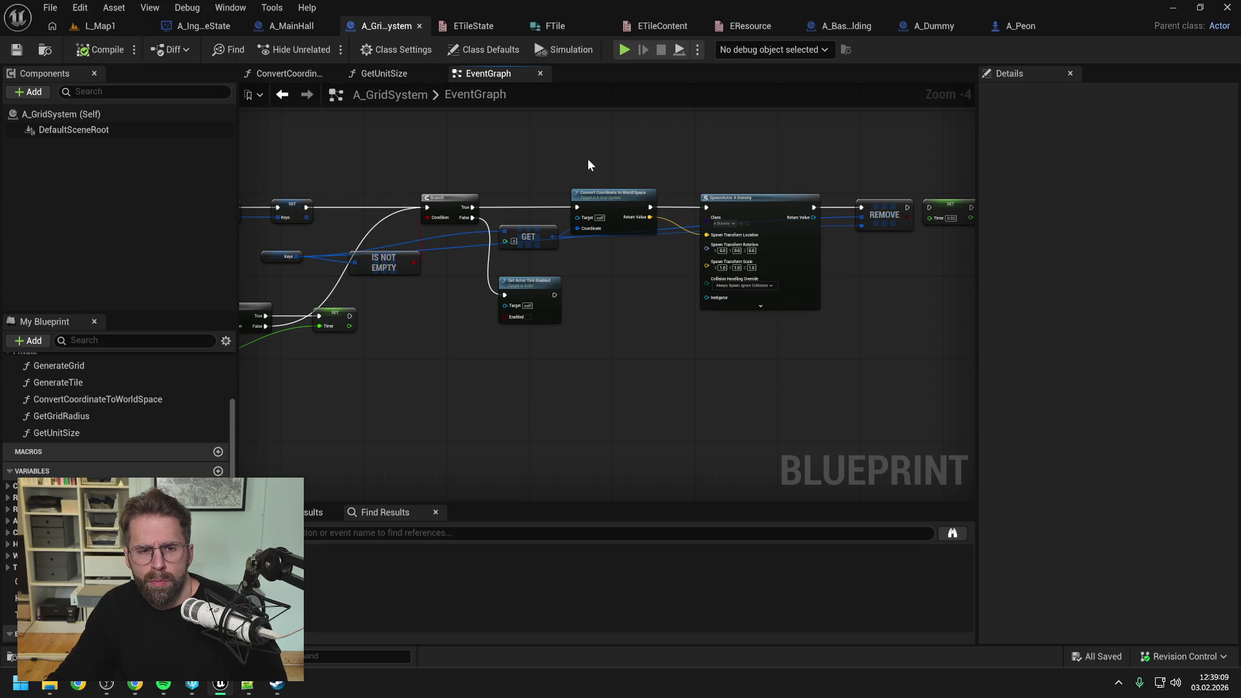
pyautogui.moveTo(588, 159)
pyautogui.mouseDown()
pyautogui.moveTo(554, 158)
pyautogui.moveTo(819, 150)
pyautogui.mouseUp()
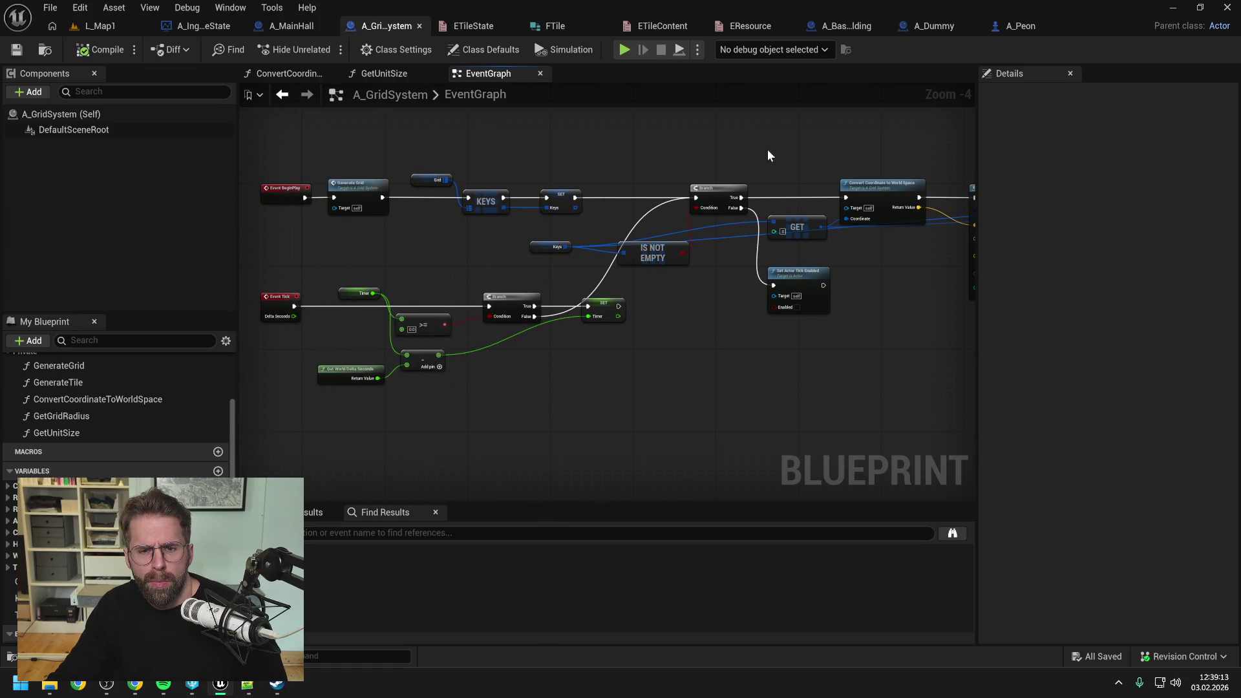
pyautogui.moveTo(763, 278); pyautogui.dragTo(511, 276)
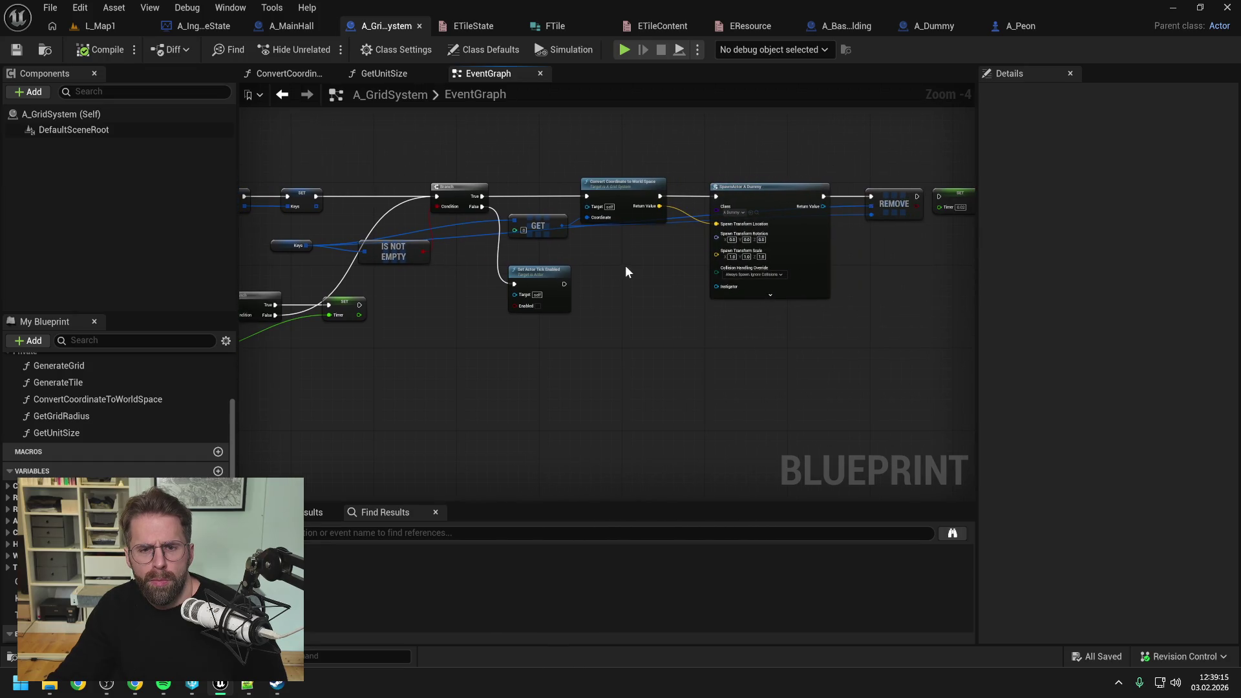
pyautogui.moveTo(626, 265); pyautogui.dragTo(575, 273)
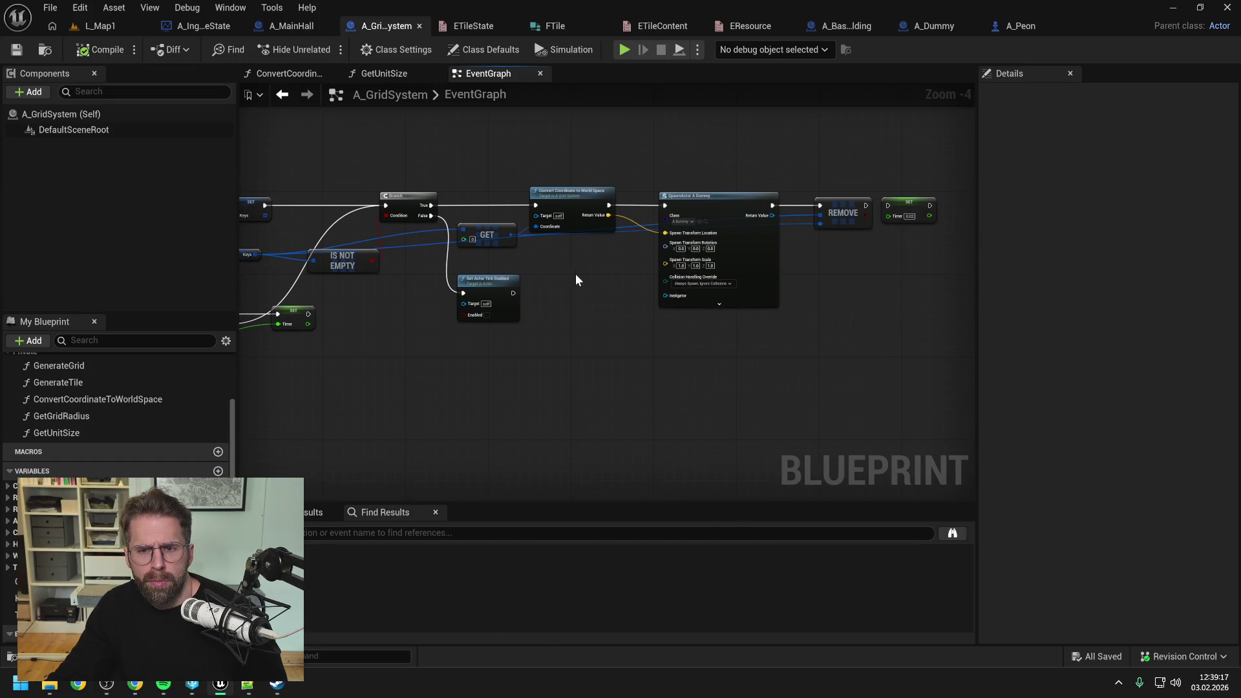
pyautogui.moveTo(580, 165); pyautogui.dragTo(661, 236)
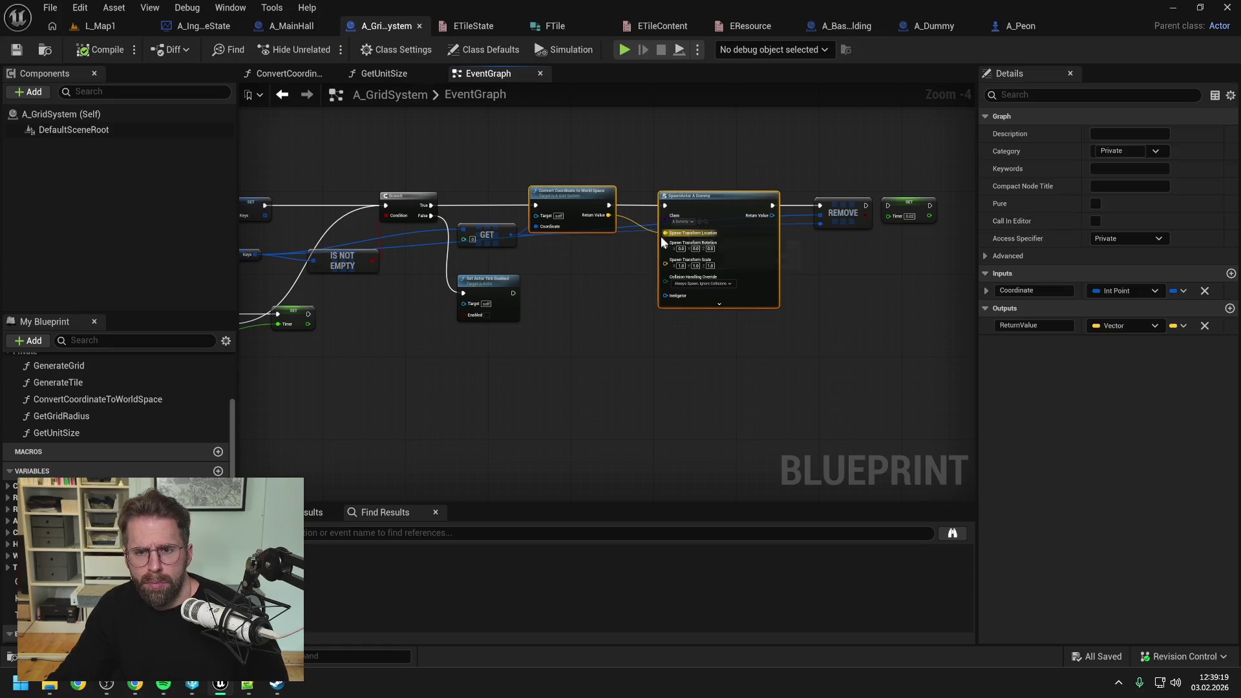
pyautogui.moveTo(505, 271); pyautogui.dragTo(693, 280)
pyautogui.click(499, 204)
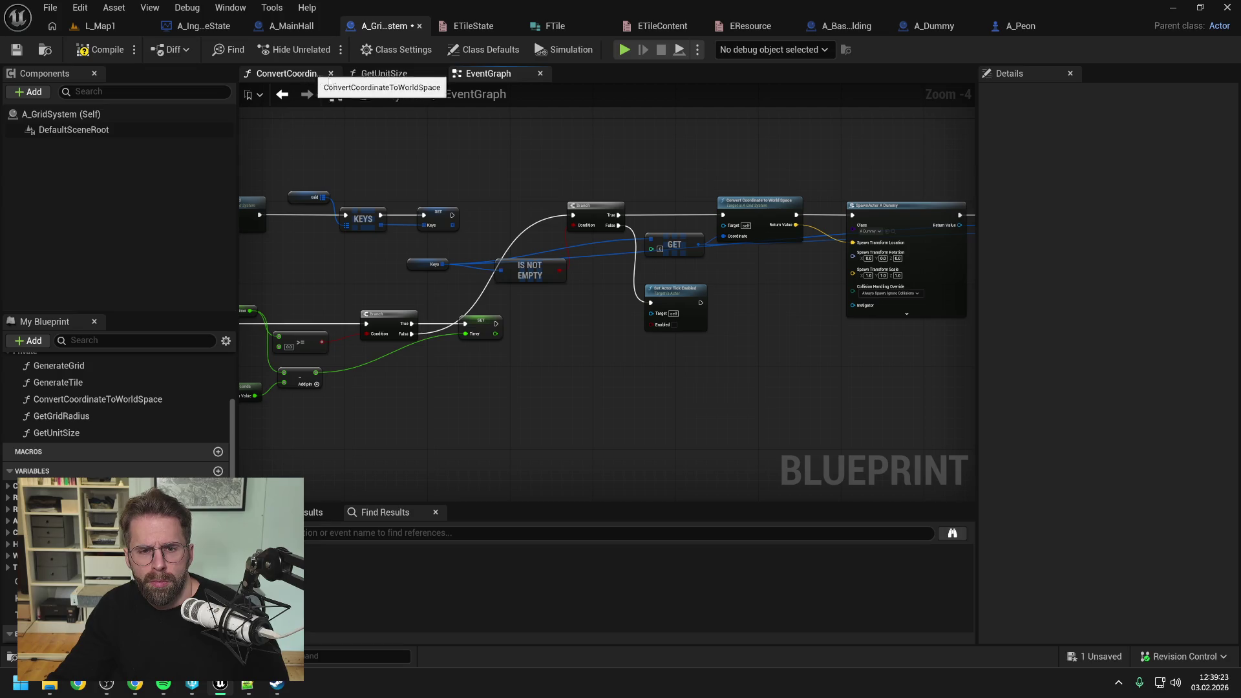
pyautogui.moveTo(560, 160); pyautogui.dragTo(544, 203)
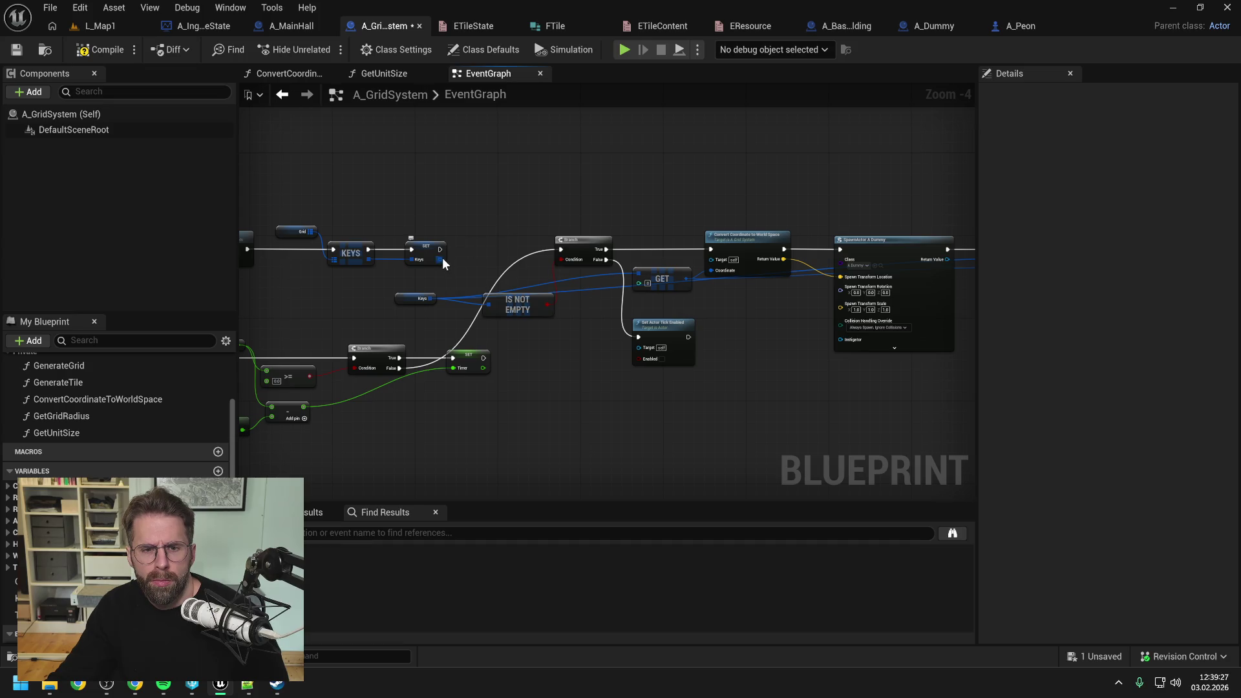
# - Add a For Each Loop over Keys, paste the conversion and spawn nodes, and wire Array Element into Convert Coordinate
pyautogui.moveTo(441, 259); pyautogui.dragTo(499, 193)
pyautogui.write('for each')
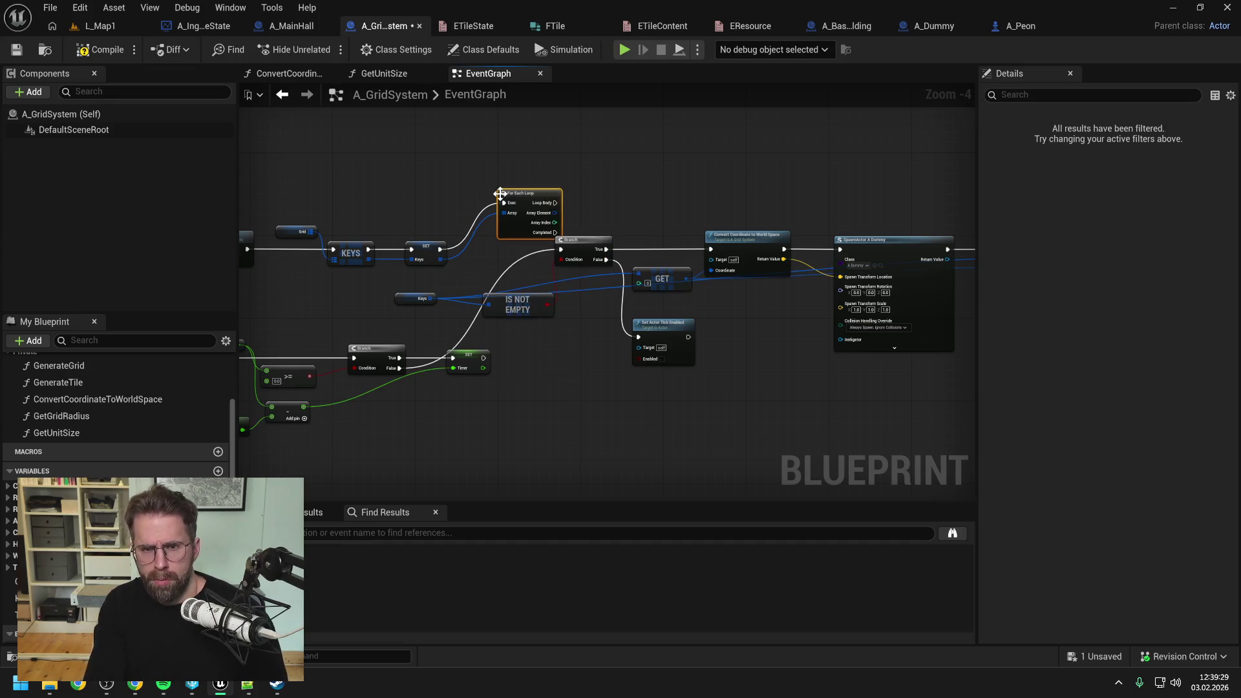
pyautogui.press('Return')
pyautogui.moveTo(498, 193); pyautogui.dragTo(507, 136)
pyautogui.moveTo(650, 158); pyautogui.dragTo(538, 268)
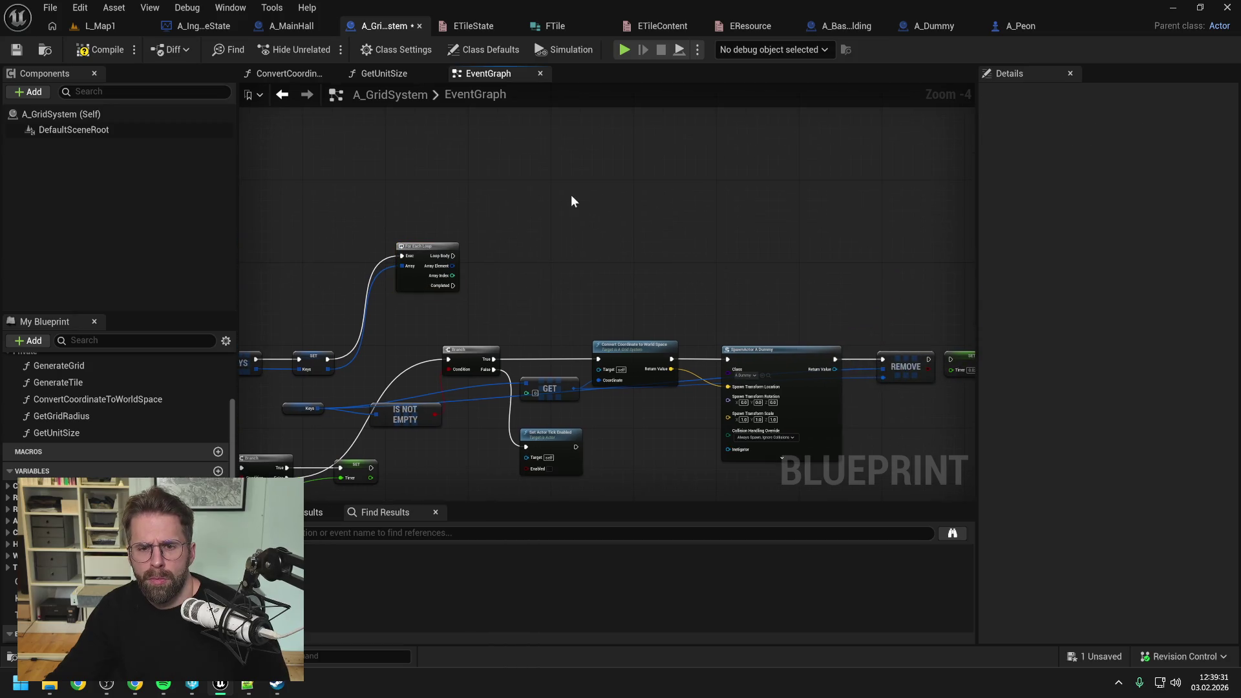
pyautogui.hotkey('ctrl', 'v')
pyautogui.click(482, 246)
pyautogui.moveTo(452, 265)
pyautogui.mouseDown()
pyautogui.moveTo(510, 211)
pyautogui.moveTo(489, 265)
pyautogui.moveTo(493, 228)
pyautogui.moveTo(513, 226)
pyautogui.mouseUp()
pyautogui.click(444, 233)
pyautogui.moveTo(442, 269)
pyautogui.mouseDown()
pyautogui.moveTo(472, 248)
pyautogui.moveTo(457, 253)
pyautogui.mouseUp()
pyautogui.click(465, 199)
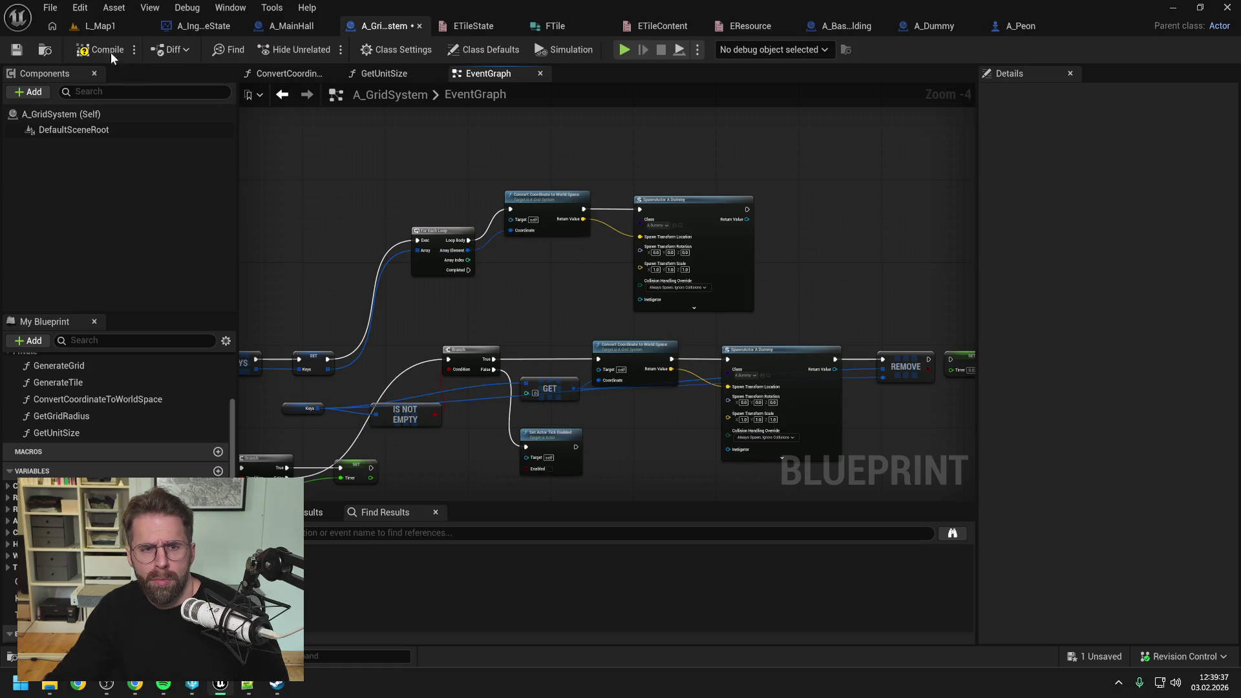
pyautogui.click(104, 25)
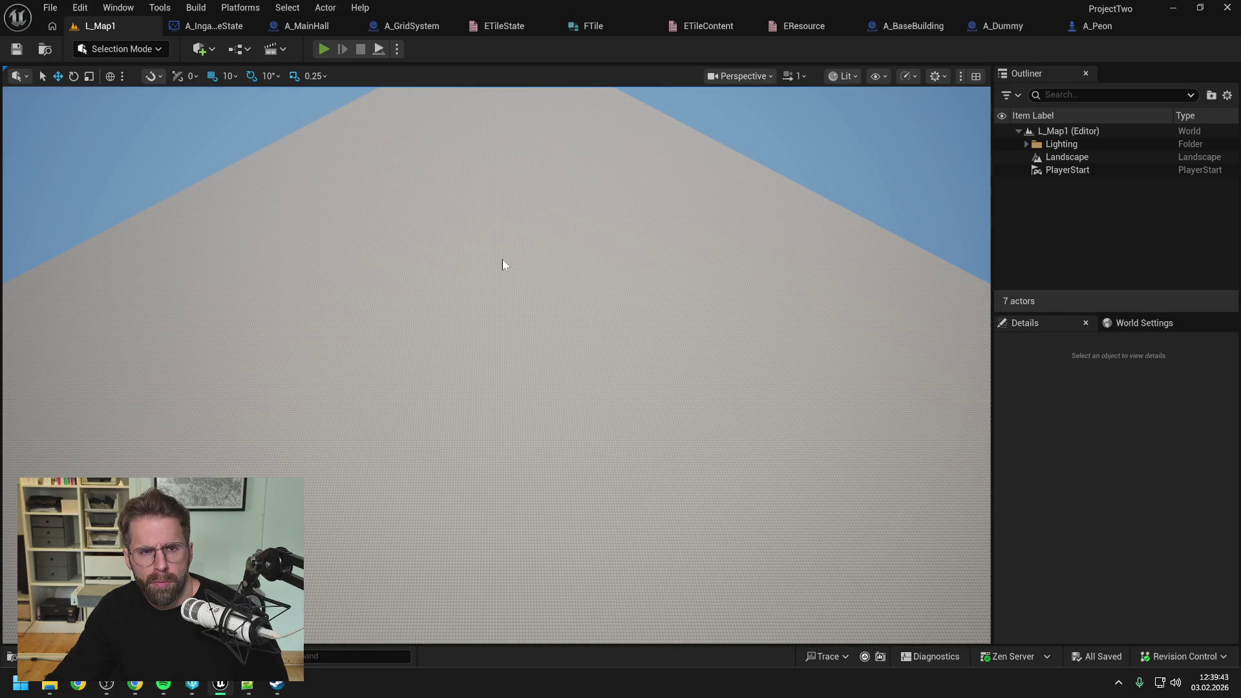
# - Play-test L_Map1, eject and frame A_MainHall0 to see 7,200 actors covering the grid, then stop
pyautogui.hotkey('alt', 'p')
pyautogui.scroll(-5, 526, 266)
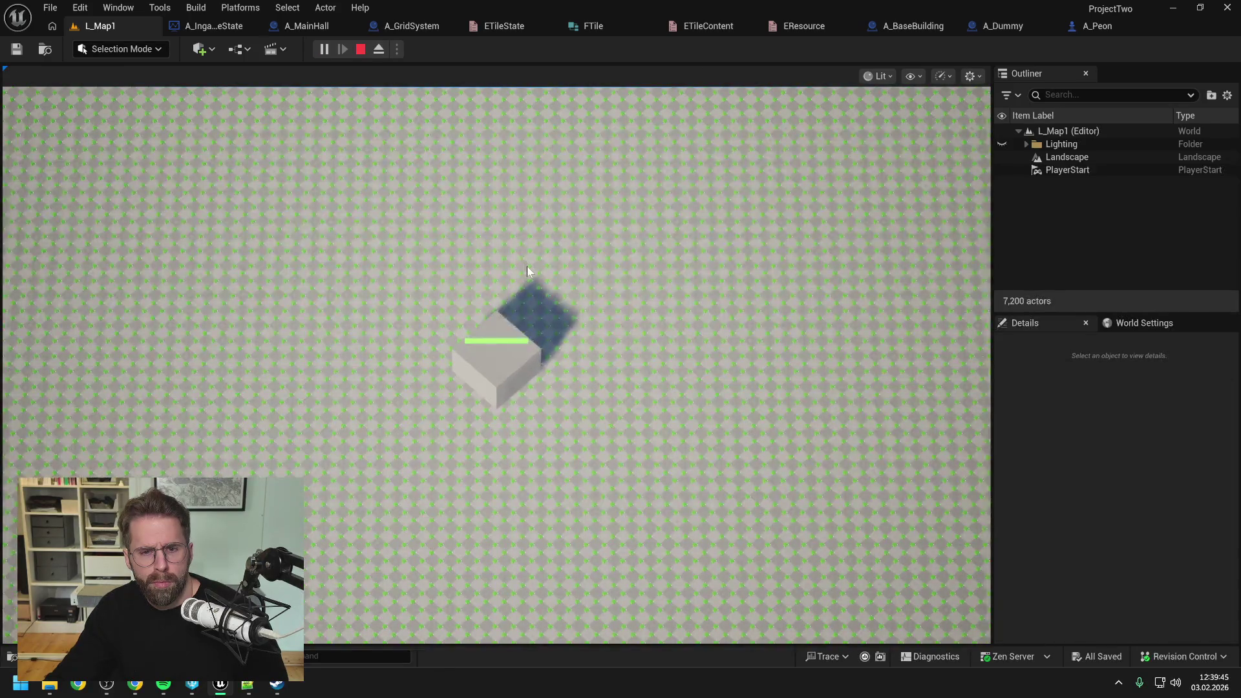
pyautogui.press('F8')
pyautogui.moveTo(527, 266); pyautogui.dragTo(552, 279)
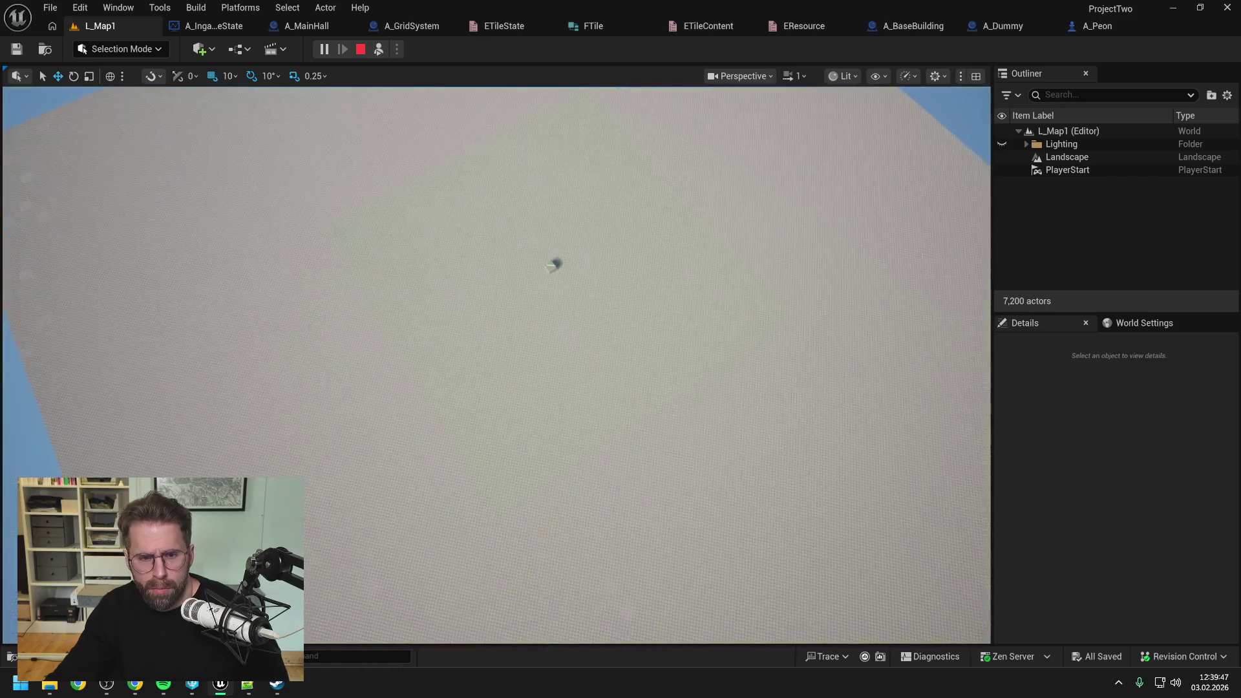
pyautogui.click(552, 279)
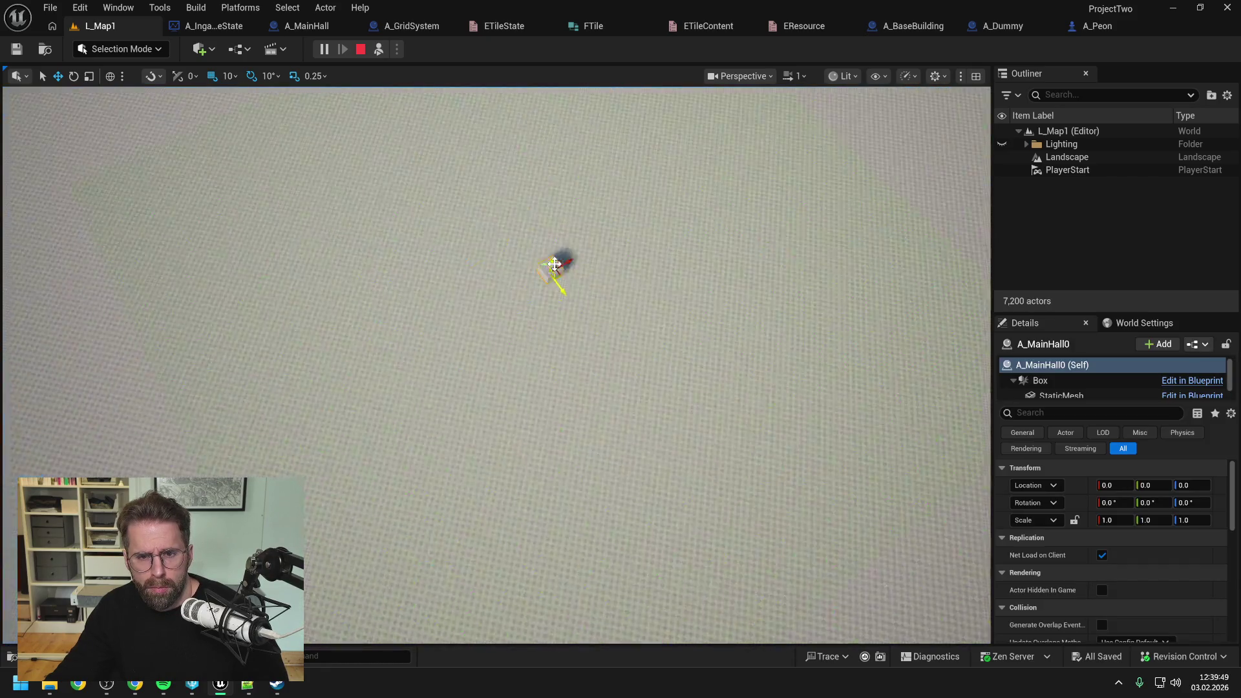
pyautogui.press('f')
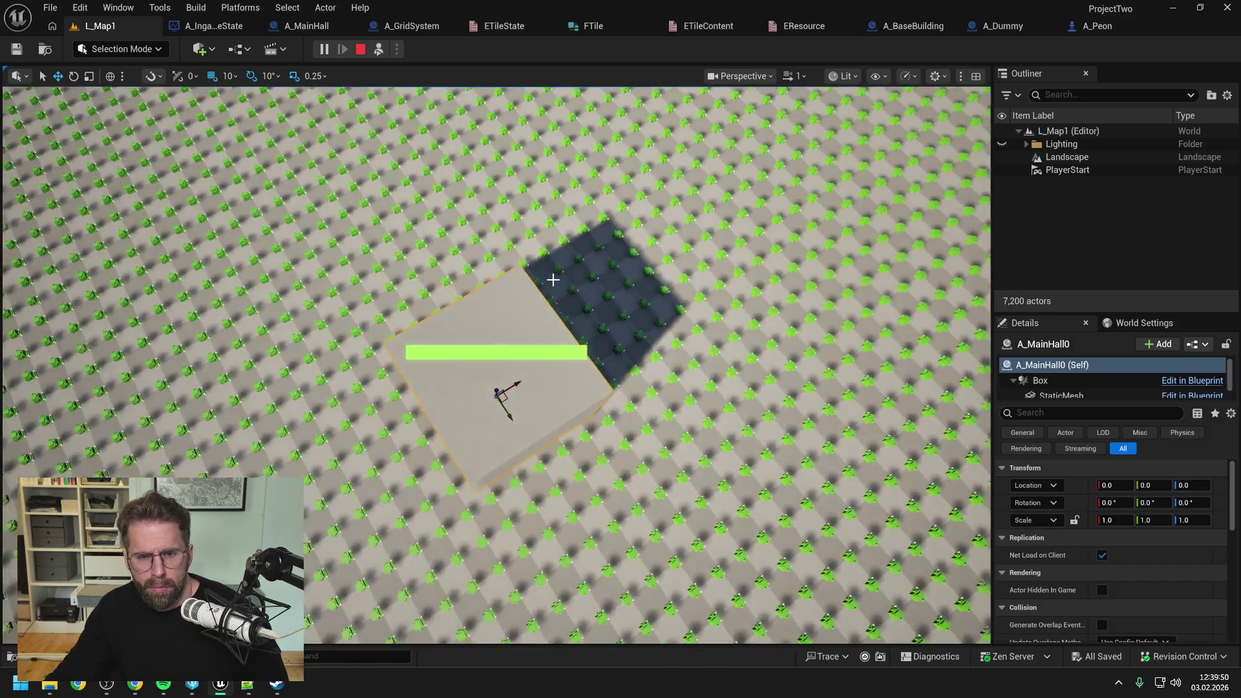
pyautogui.scroll(-8, 553, 280)
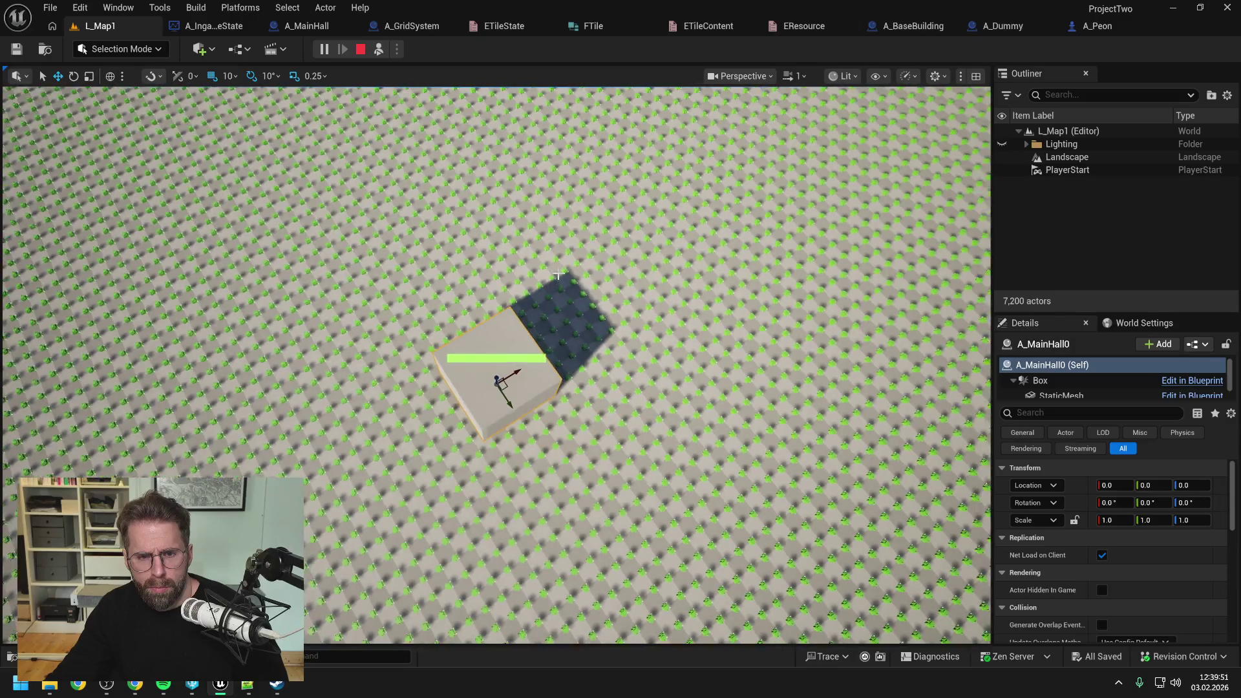
pyautogui.scroll(-6, 553, 279)
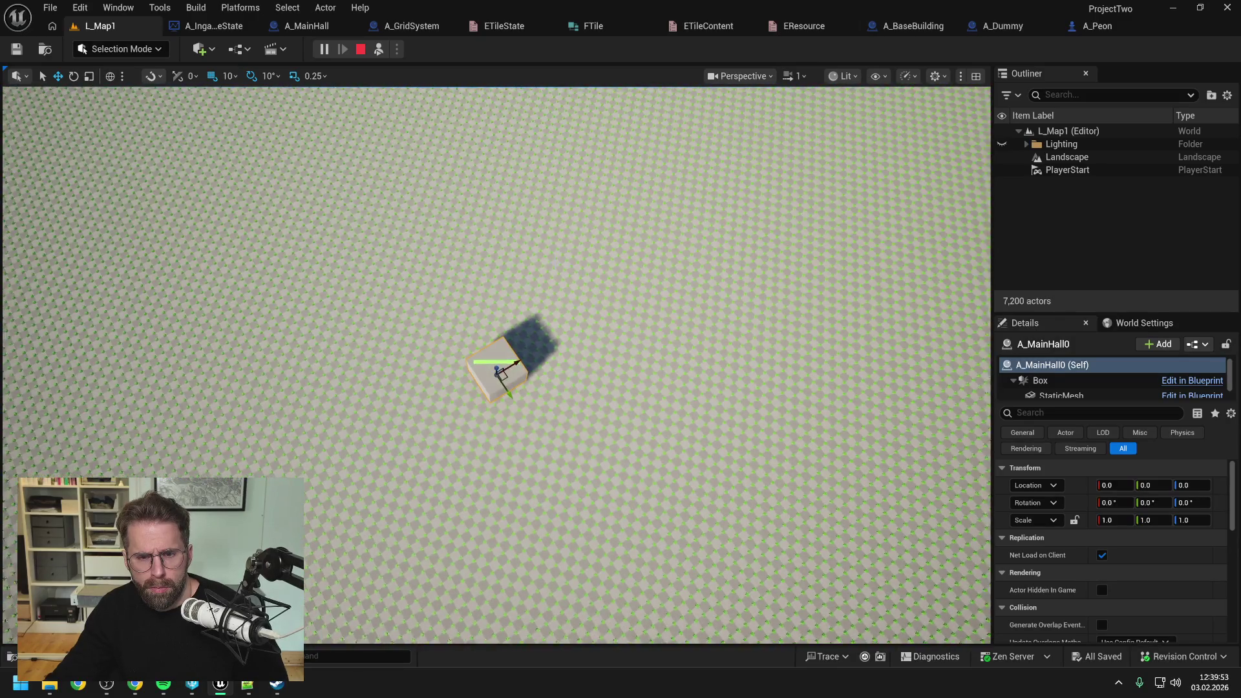
pyautogui.scroll(-4, 553, 263)
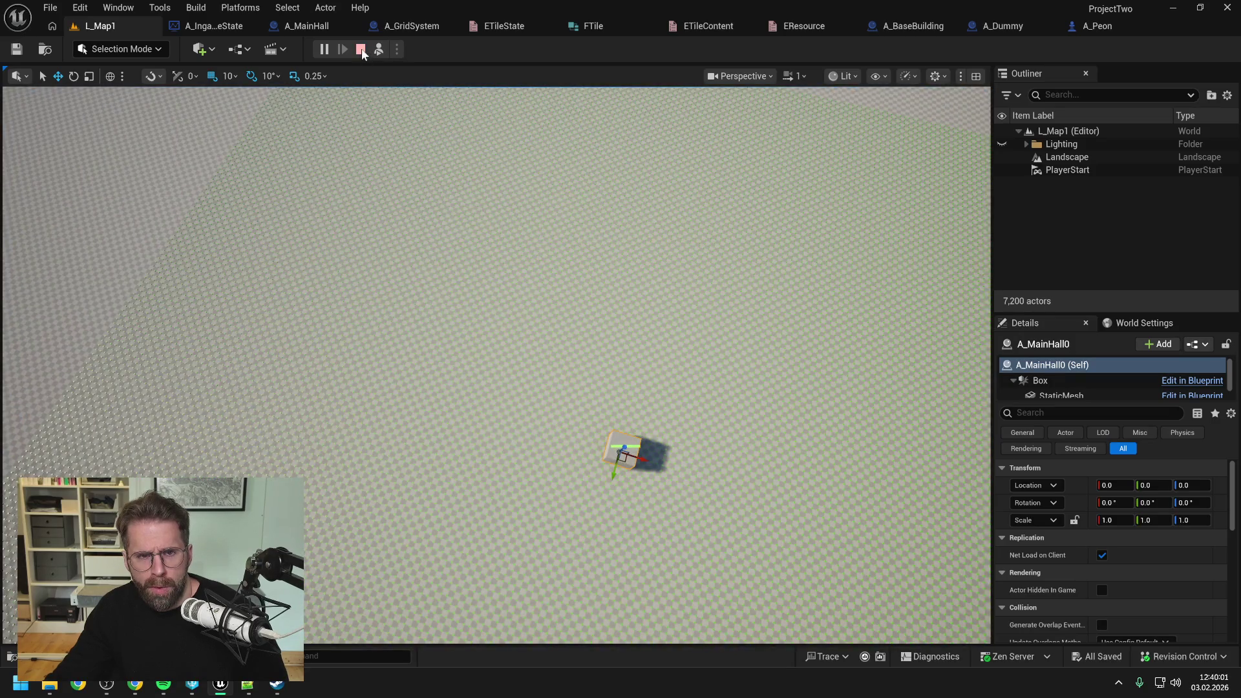
pyautogui.press('Escape')
pyautogui.click(420, 25)
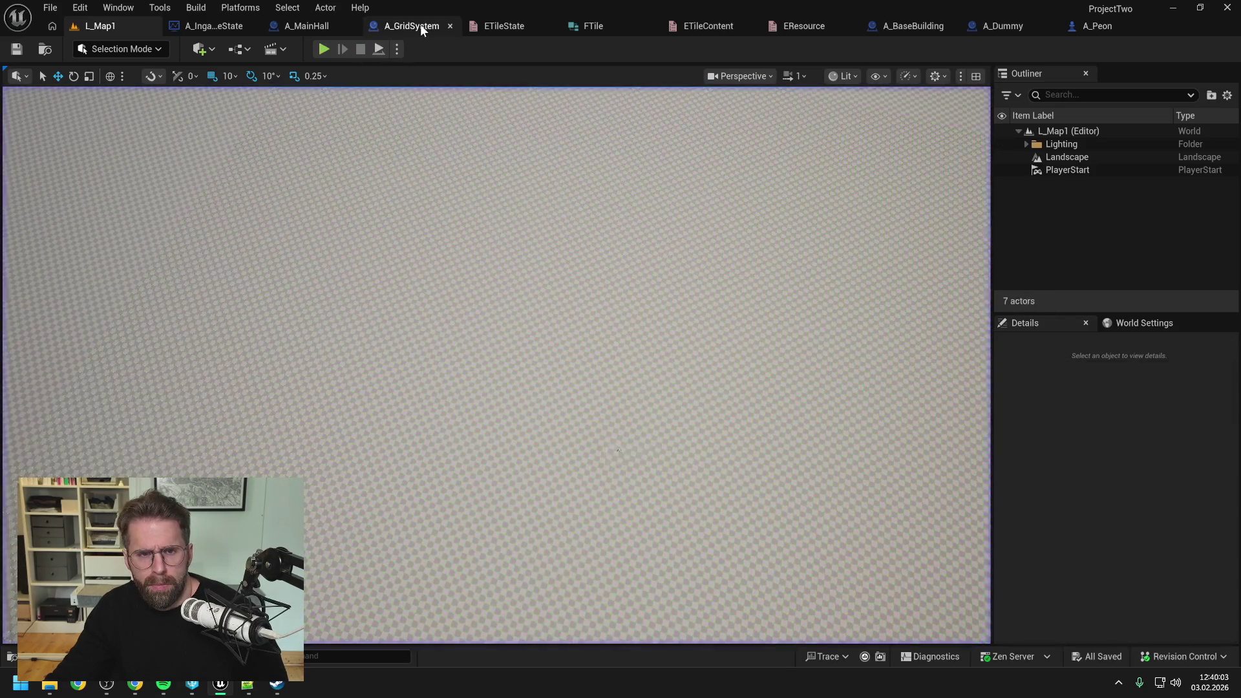
# - Align the For Each Loop with Convert Coordinate, disconnect Event Tick from the Branch, then compile and save
pyautogui.moveTo(621, 240)
pyautogui.mouseDown()
pyautogui.moveTo(666, 223)
pyautogui.moveTo(675, 242)
pyautogui.moveTo(611, 258)
pyautogui.mouseUp()
pyautogui.moveTo(560, 194); pyautogui.dragTo(564, 159)
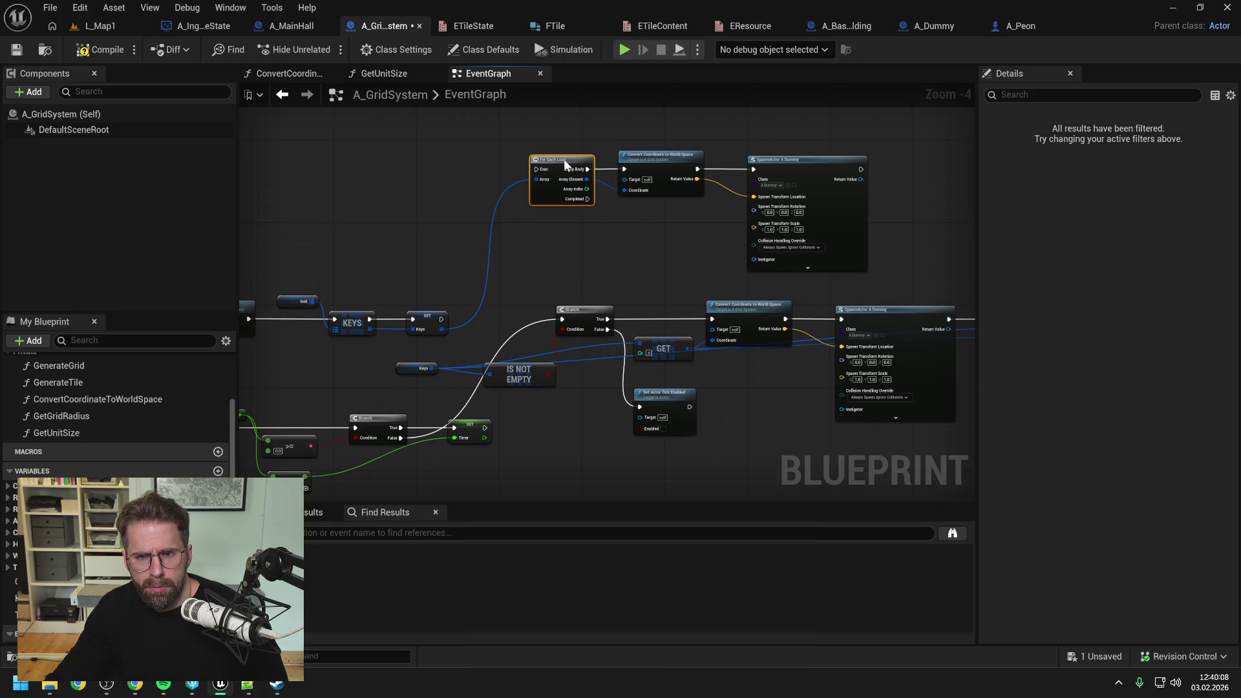
pyautogui.click(572, 247)
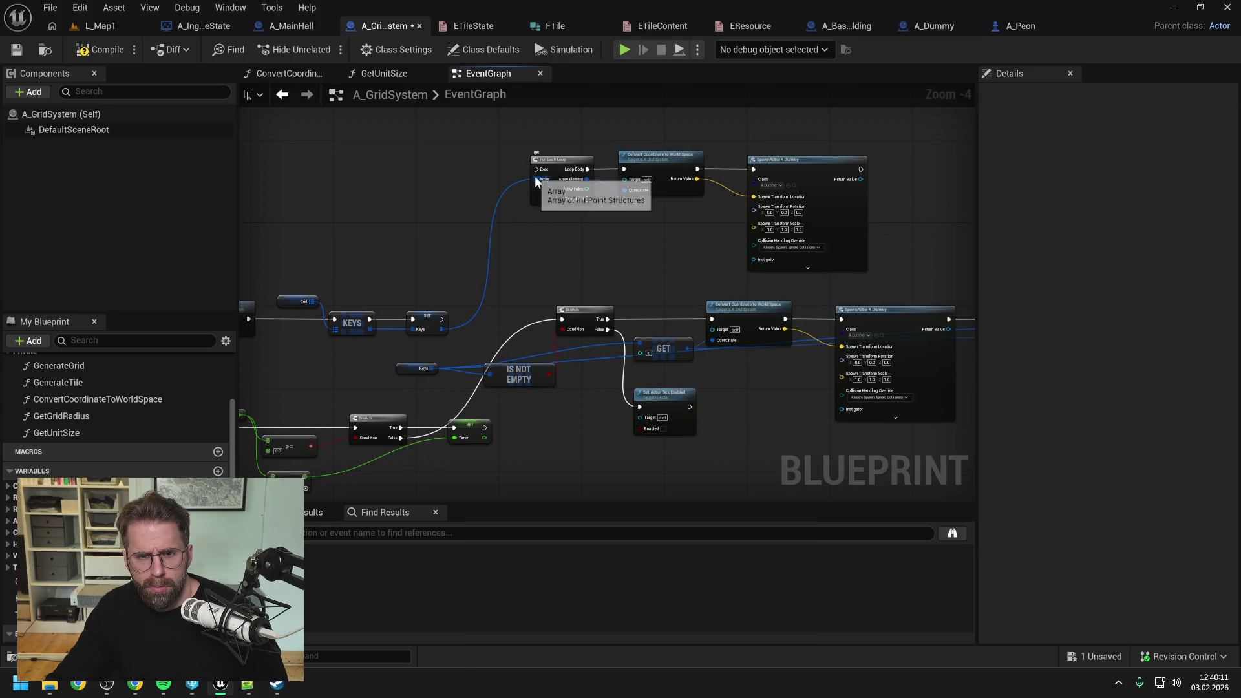
pyautogui.moveTo(552, 266)
pyautogui.mouseDown()
pyautogui.moveTo(614, 172)
pyautogui.moveTo(815, 172)
pyautogui.moveTo(684, 183)
pyautogui.mouseUp()
pyautogui.hotkey('ctrl', 's')
pyautogui.keyDown('alt'); pyautogui.click(353, 333); pyautogui.keyUp('alt')
pyautogui.moveTo(448, 289); pyautogui.dragTo(305, 326)
pyautogui.click(102, 49)
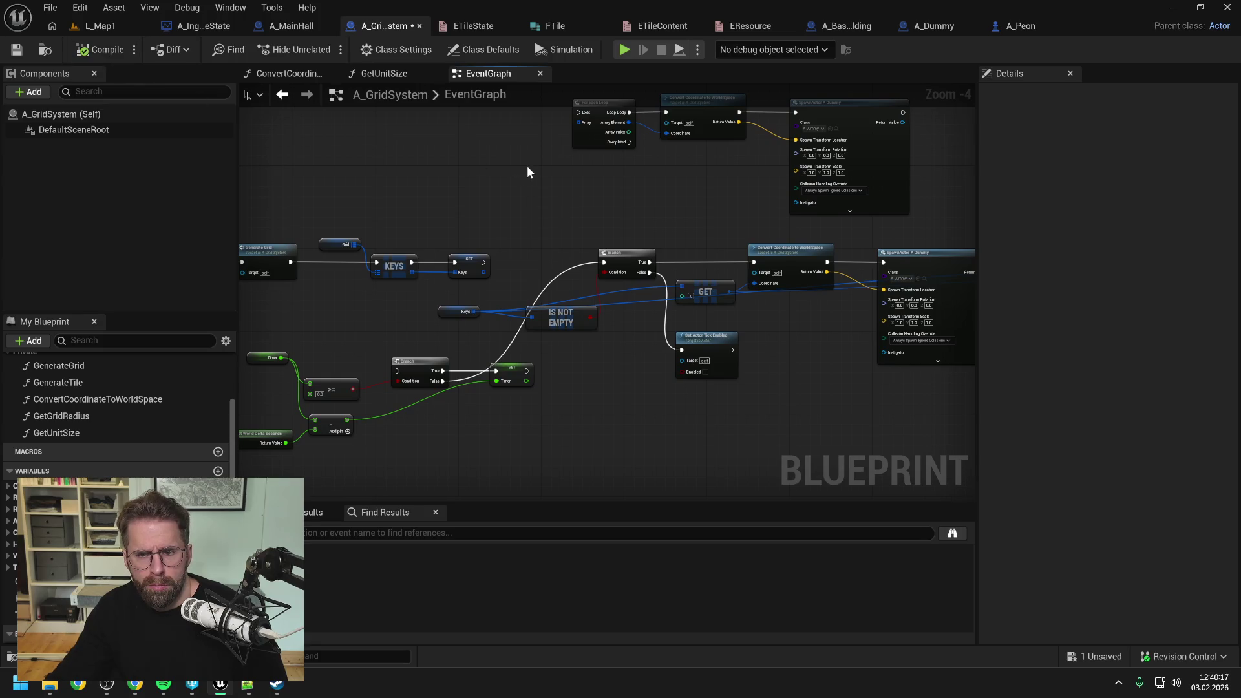
pyautogui.hotkey('ctrl', 's')
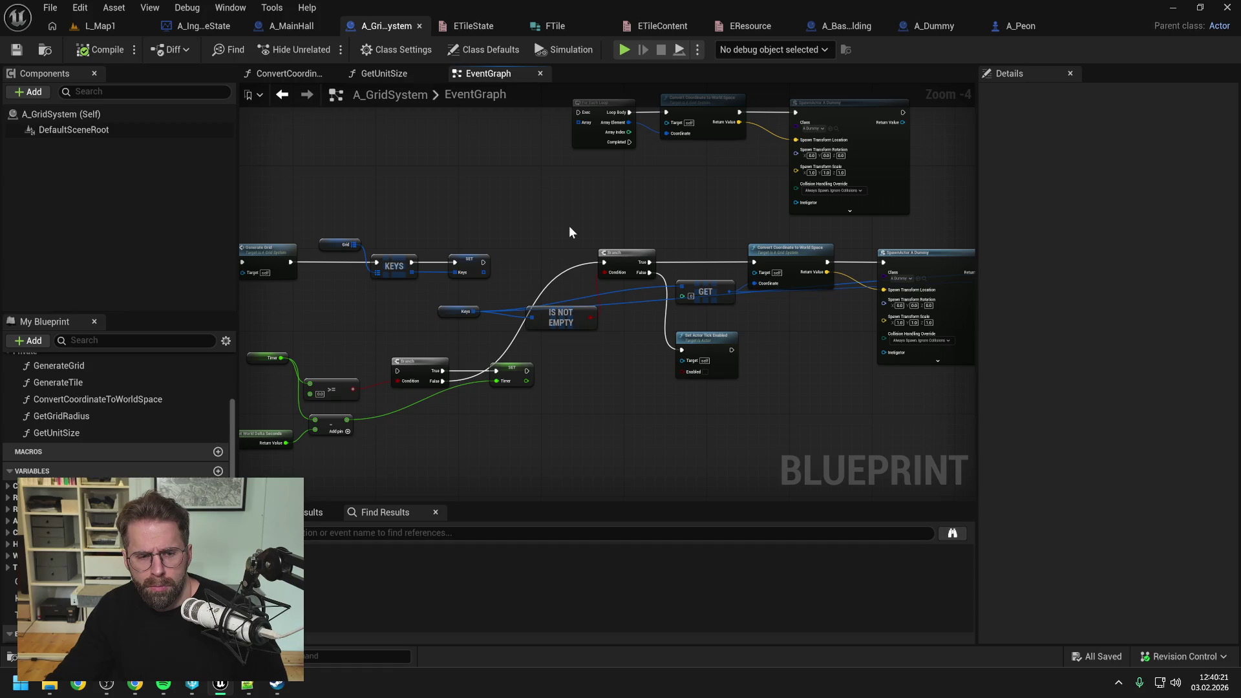
# - Open revision control's View Changes window to review the pending changelists
pyautogui.scroll(-1, 570, 227)
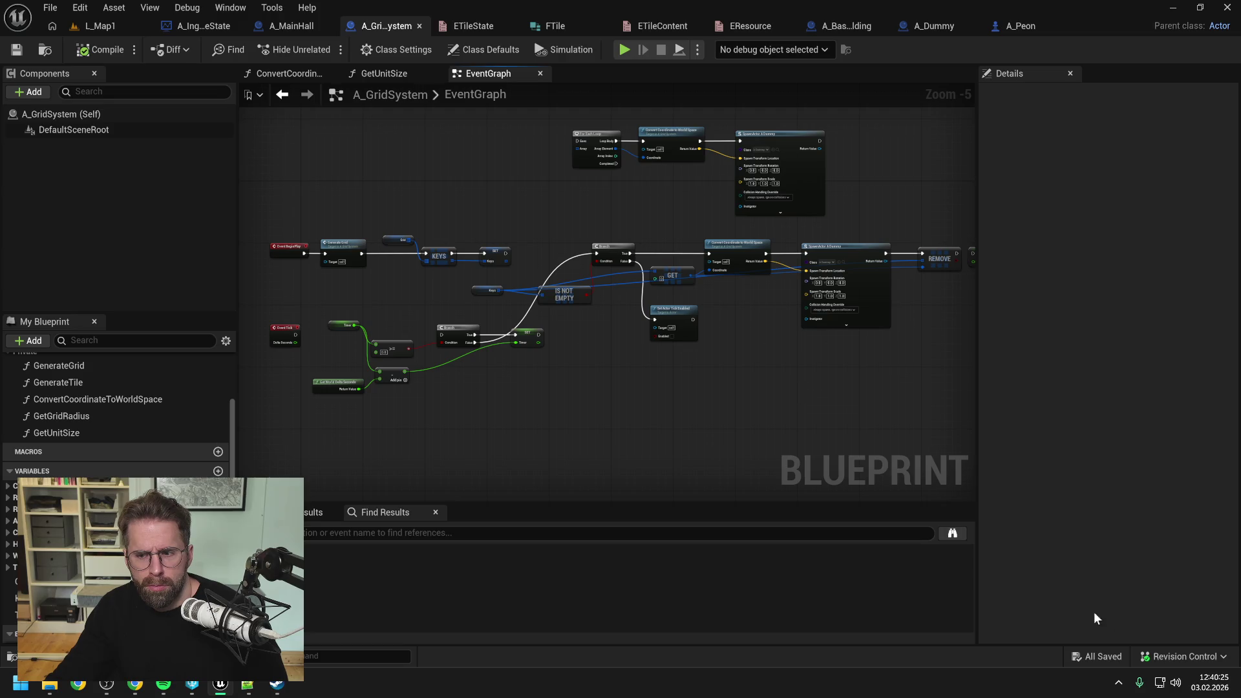
pyautogui.click(1183, 657)
pyautogui.click(1127, 601)
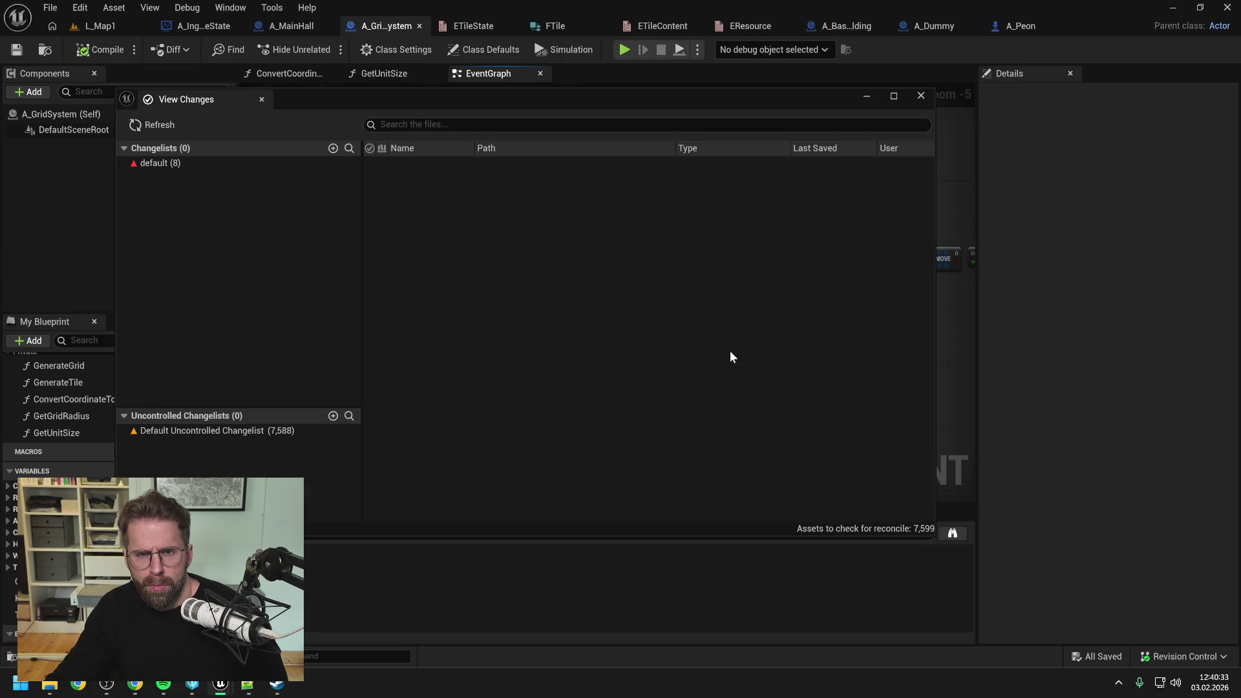
# - Review the eight changed files in the default changelist, then choose Submit Changelist for it
pyautogui.click(166, 165)
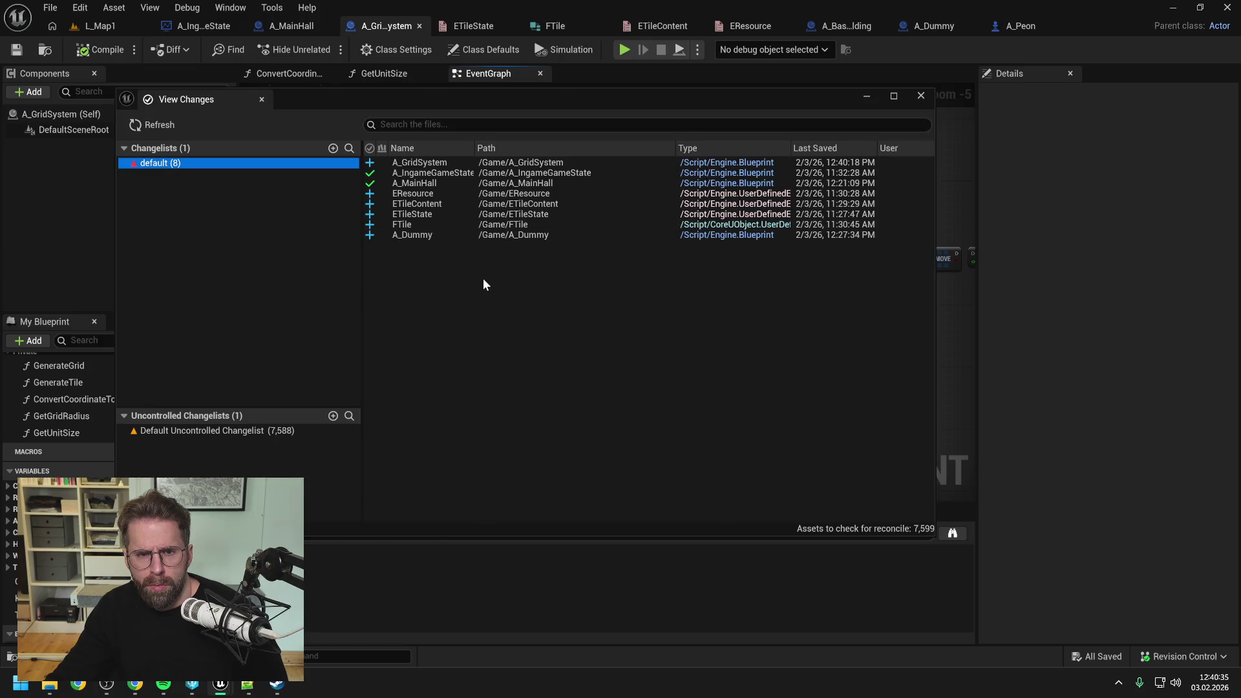
pyautogui.click(467, 308)
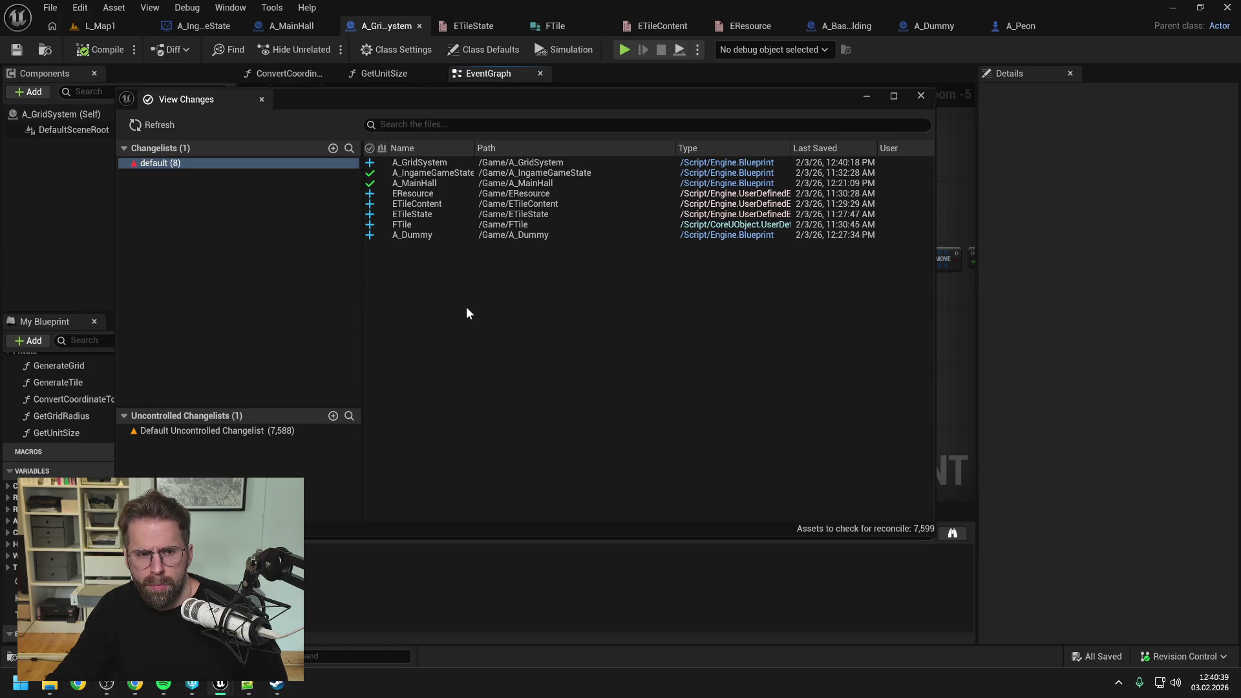
pyautogui.rightClick(173, 163)
pyautogui.click(203, 183)
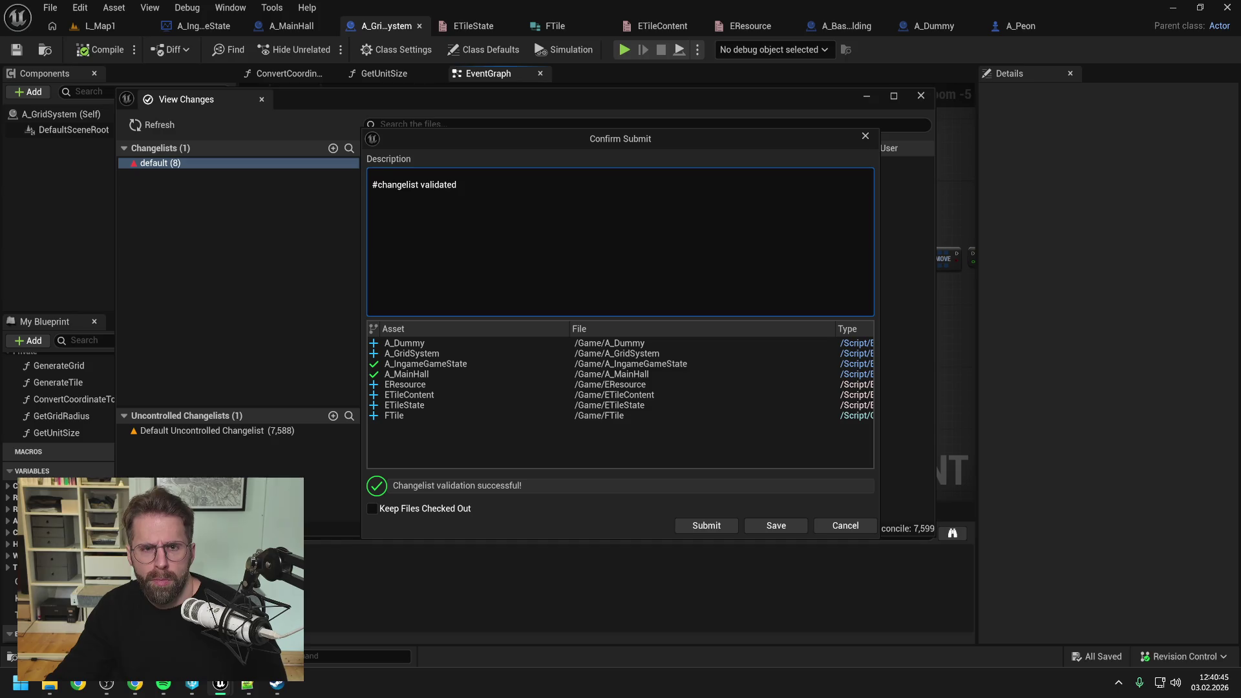